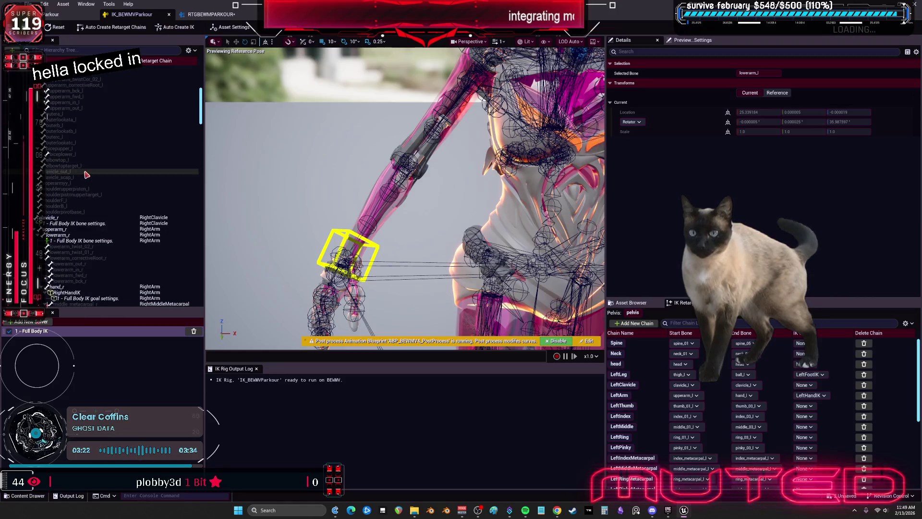
Inspect the right arm's Full Body IK settings and lowerarm_r, then switch to RTGBEWMPARKOUR.
{"action": "left_click", "coordinate": [88, 241]}
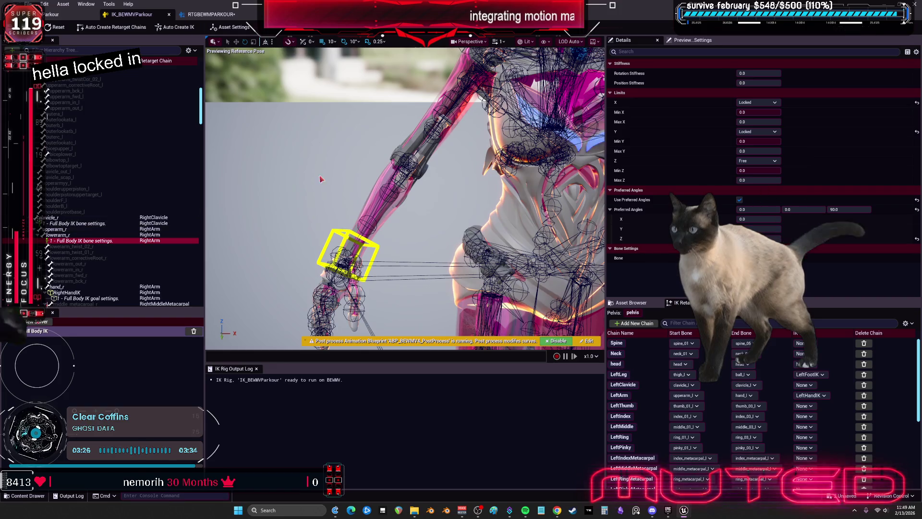
{"action": "left_click", "coordinate": [234, 27]}
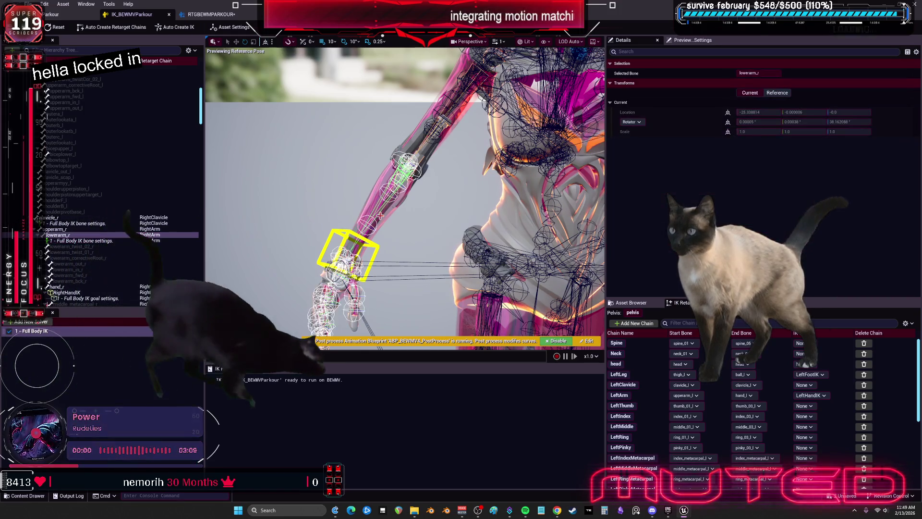
{"action": "left_click", "coordinate": [57, 235]}
{"action": "key", "text": "f"}
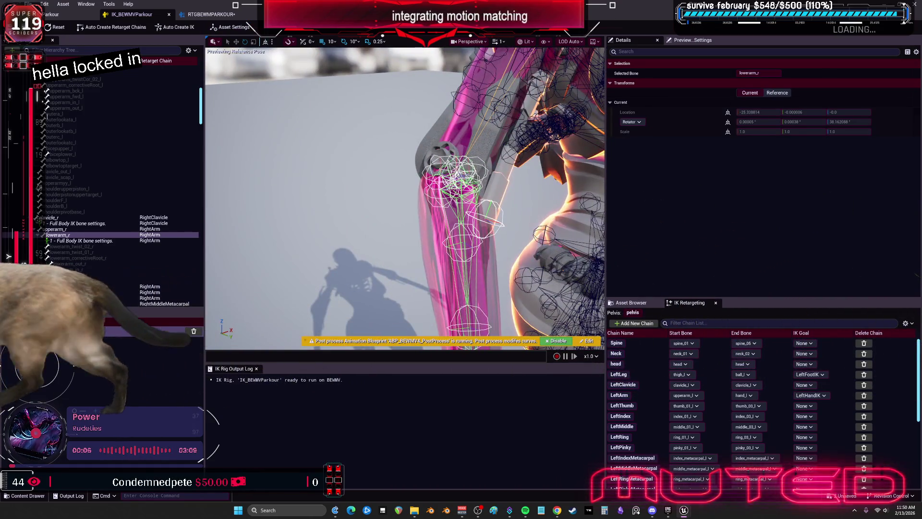
{"action": "mouse_move", "coordinate": [438, 231]}
{"action": "left_mouse_down"}
{"action": "mouse_move", "coordinate": [432, 226]}
{"action": "mouse_move", "coordinate": [438, 230]}
{"action": "left_mouse_up"}
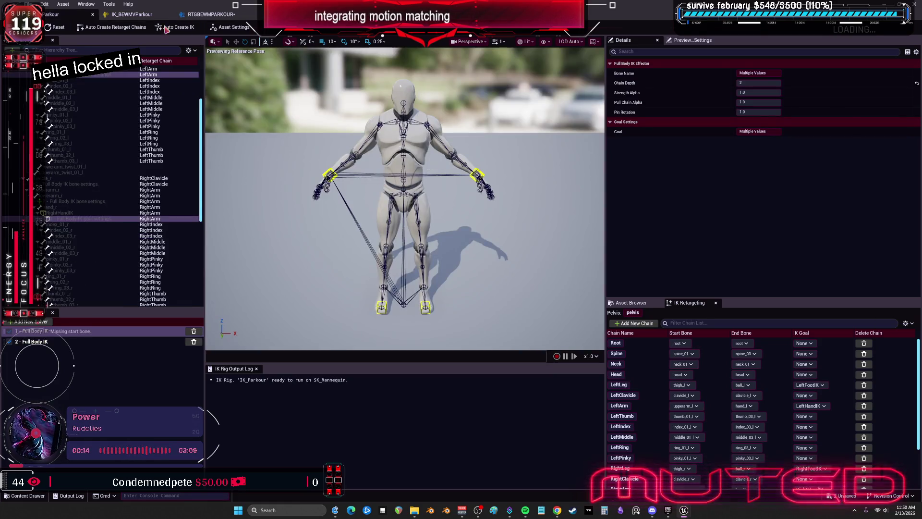
{"action": "left_click", "coordinate": [211, 14]}
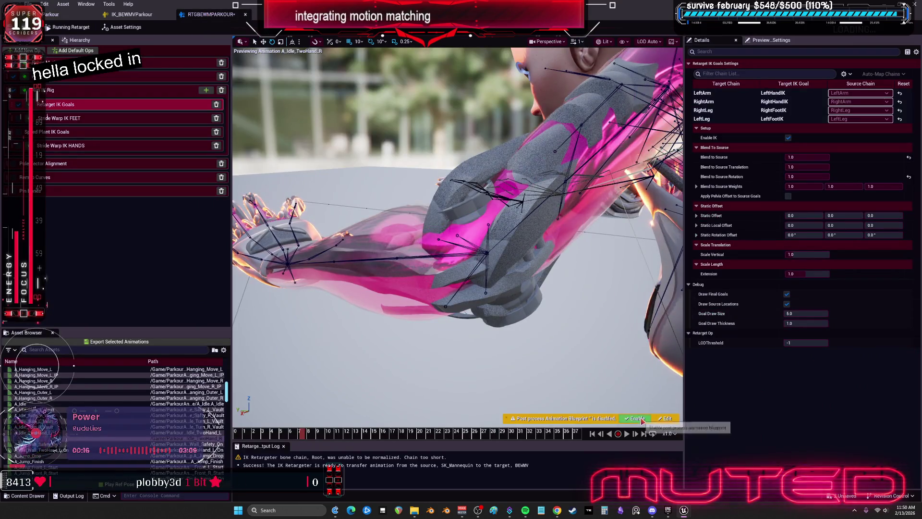
Disable the post-process animation blueprint and browse the leg and RightArm retarget chains.
{"action": "left_click", "coordinate": [638, 418]}
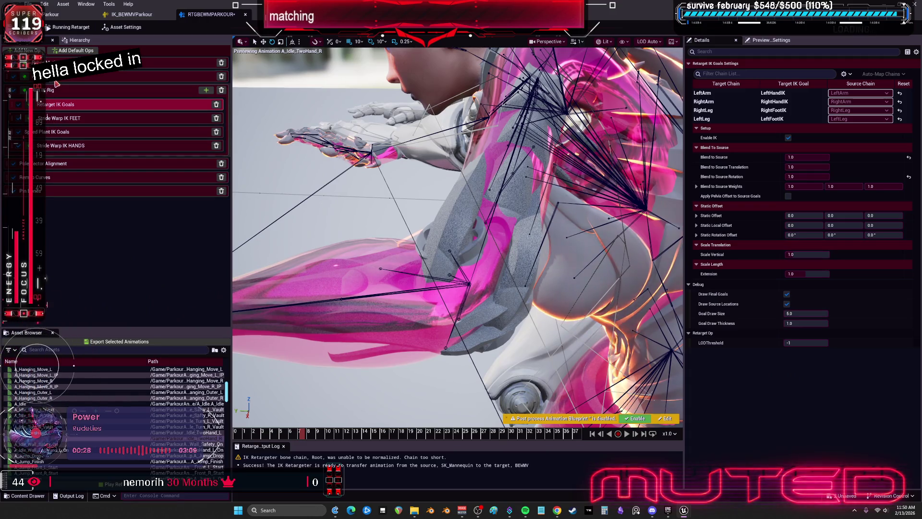
{"action": "left_click", "coordinate": [120, 76]}
{"action": "scroll", "coordinate": [826, 132], "scroll_direction": "down", "scroll_amount": 6}
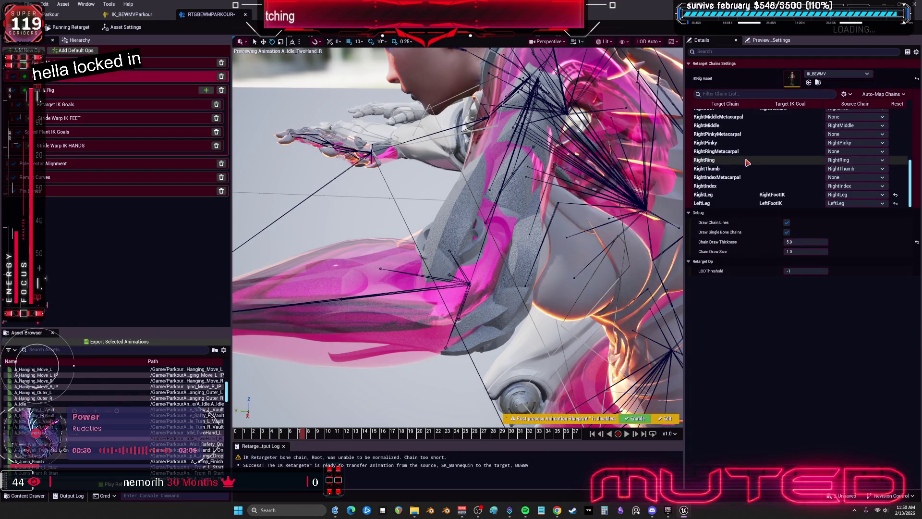
{"action": "left_click", "coordinate": [738, 197]}
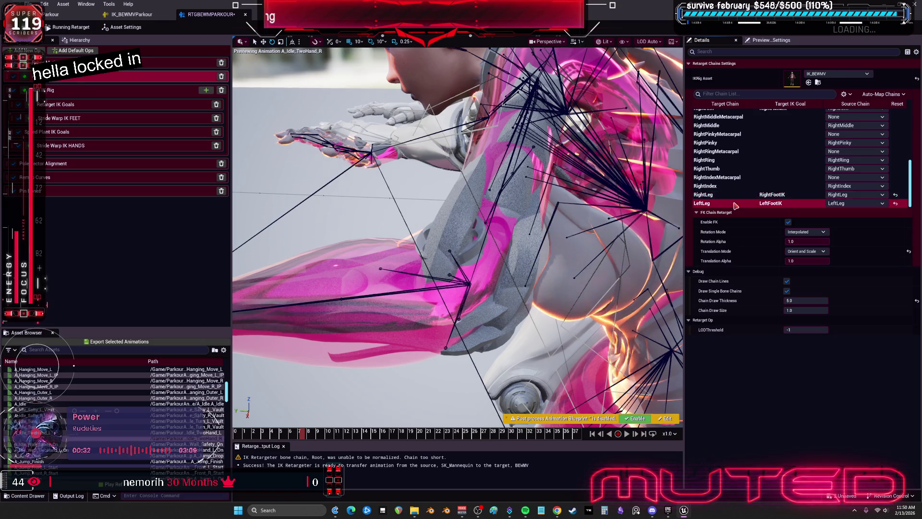
{"action": "scroll", "coordinate": [745, 183], "scroll_direction": "up", "scroll_amount": 3}
{"action": "left_click", "coordinate": [748, 178]}
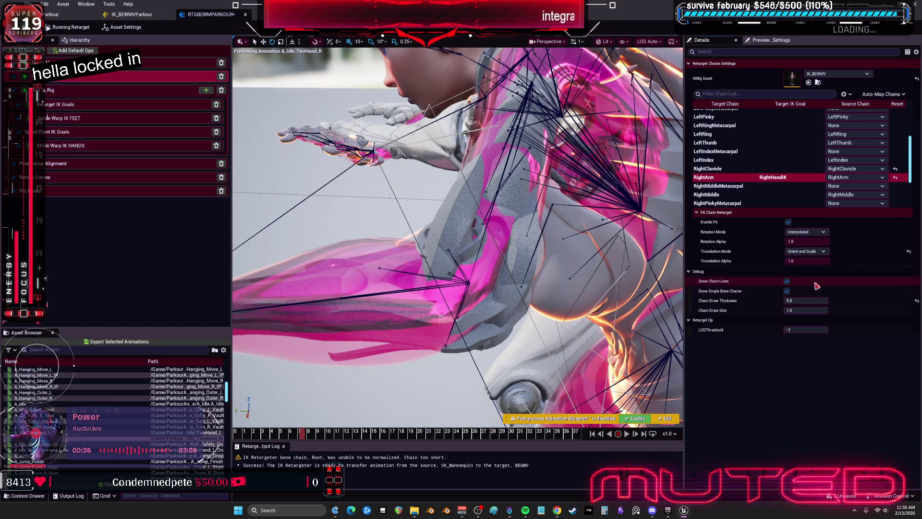
{"action": "scroll", "coordinate": [767, 163], "scroll_direction": "up", "scroll_amount": 3}
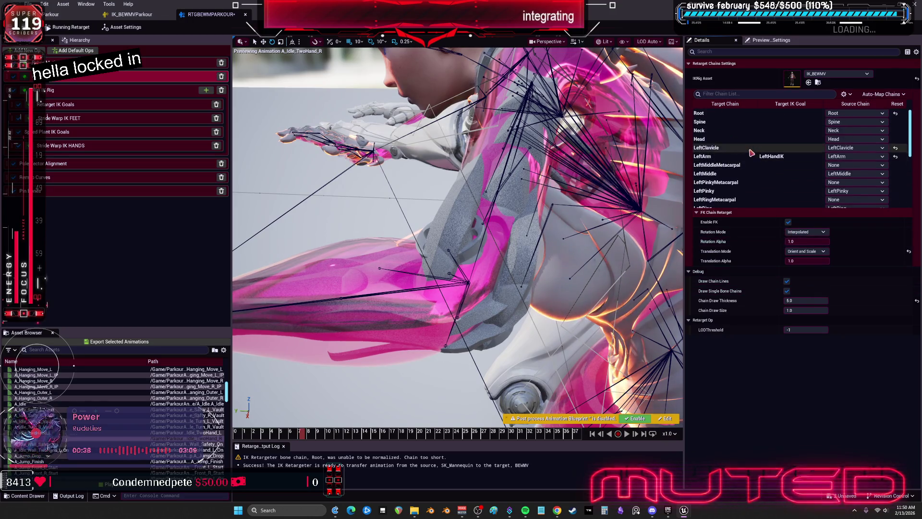
Give LeftArm FK with One to One rotation and Orient and Scale translation, then re-enable post-process.
{"action": "left_click", "coordinate": [767, 156]}
{"action": "left_click", "coordinate": [788, 222]}
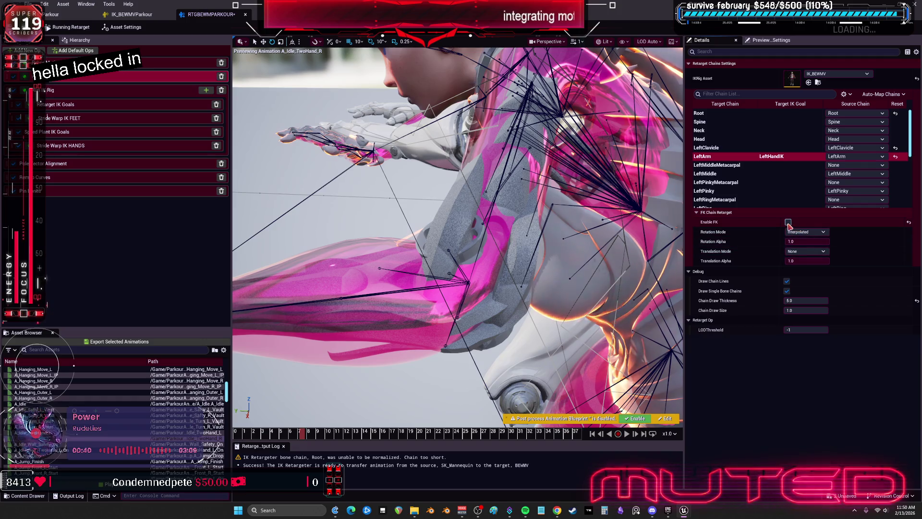
{"action": "left_click", "coordinate": [807, 232]}
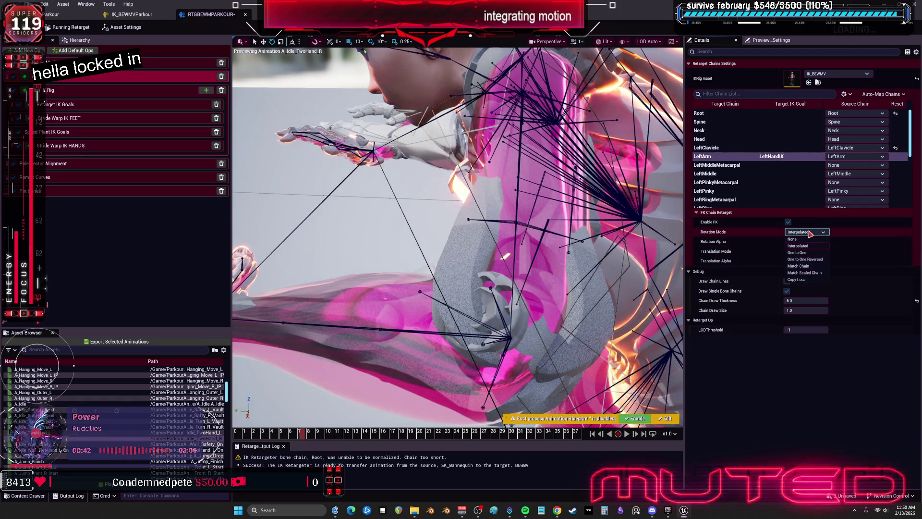
{"action": "left_click", "coordinate": [807, 254]}
{"action": "left_click", "coordinate": [807, 251]}
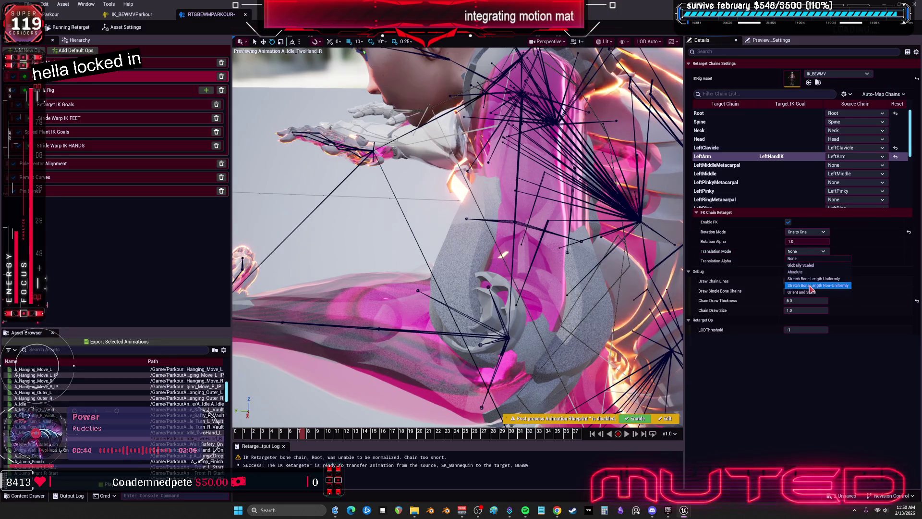
{"action": "left_click", "coordinate": [810, 296]}
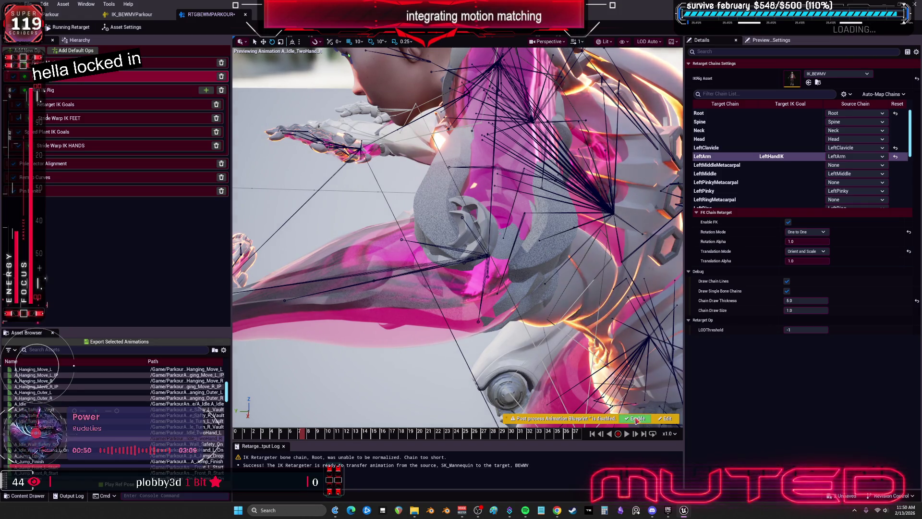
{"action": "left_click", "coordinate": [637, 418]}
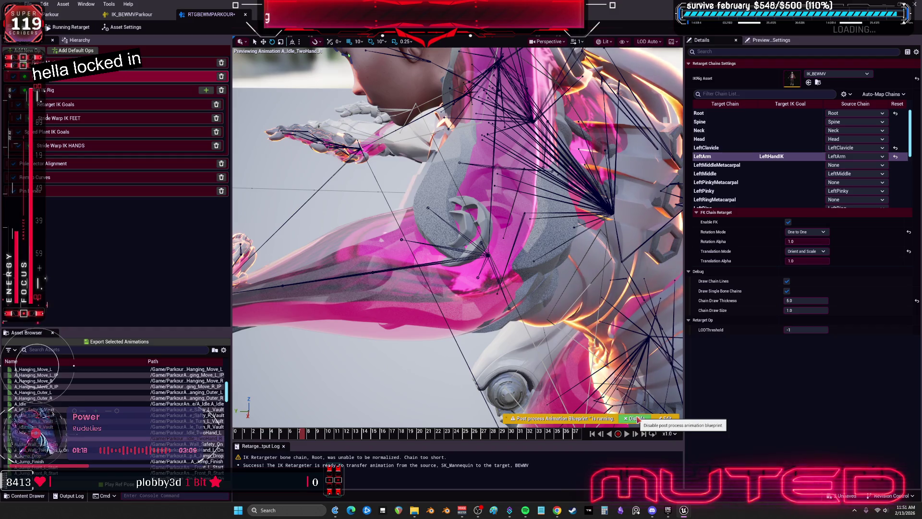
Untick Enable FK on the LeftClavicle chain and select the bicepupper_l bone.
{"action": "left_click", "coordinate": [735, 147]}
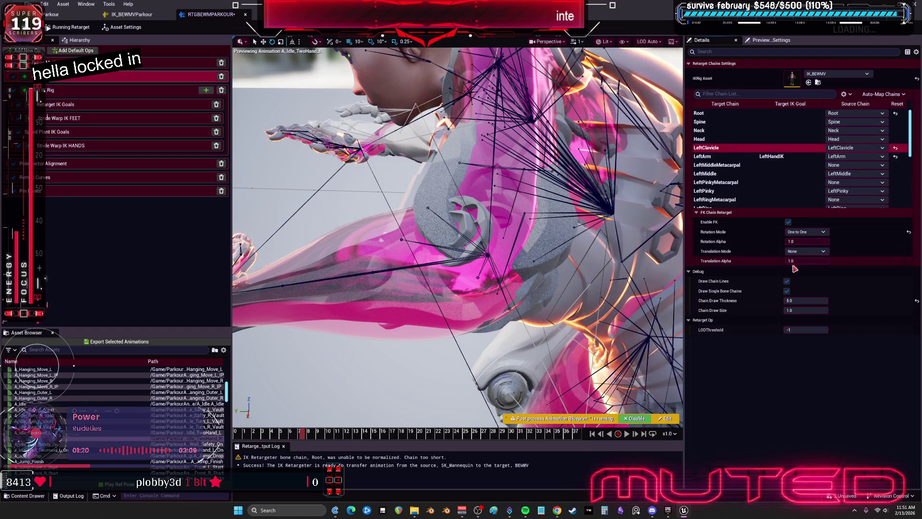
{"action": "left_click", "coordinate": [788, 222]}
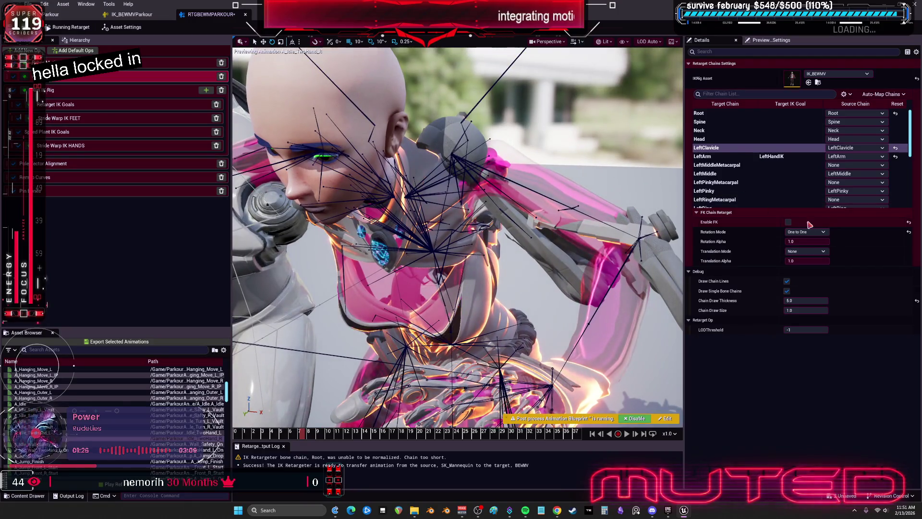
{"action": "left_click", "coordinate": [483, 199]}
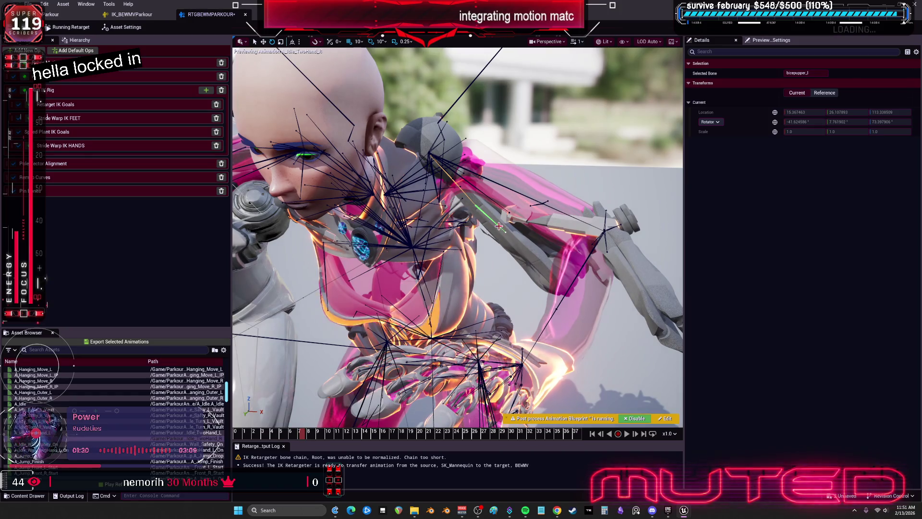
Inspect upperarm_l, clavicle_l, bicepupper_l, lowerarm_l and the elbow corrective bone, then reopen Retarget Chains.
{"action": "left_click", "coordinate": [498, 203]}
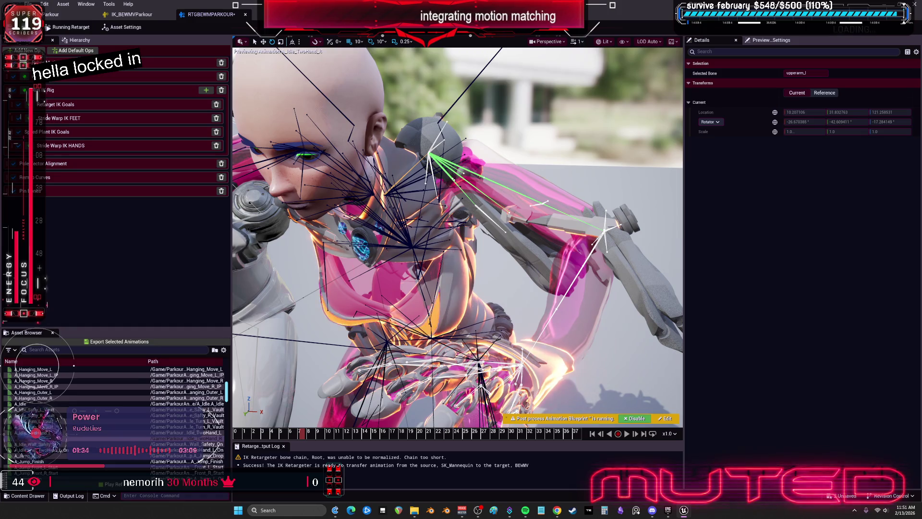
{"action": "left_click", "coordinate": [431, 156]}
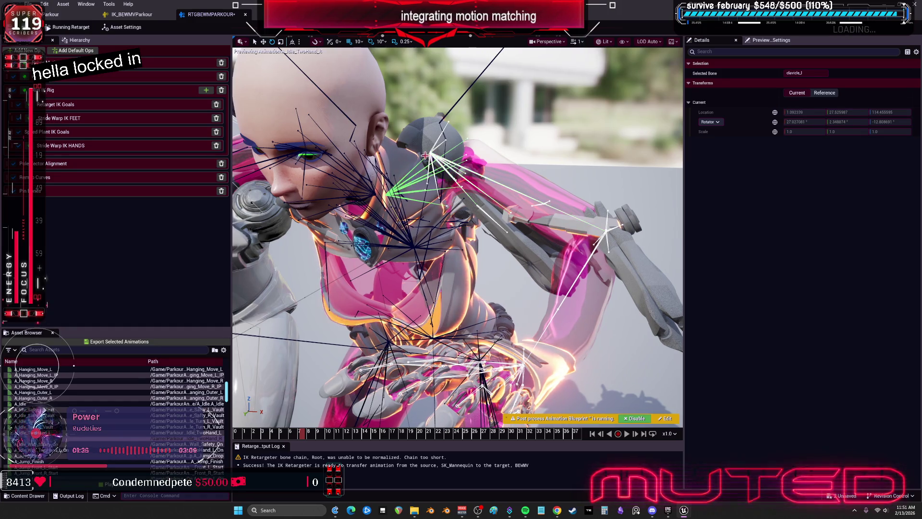
{"action": "left_click", "coordinate": [499, 225]}
{"action": "left_click", "coordinate": [502, 204]}
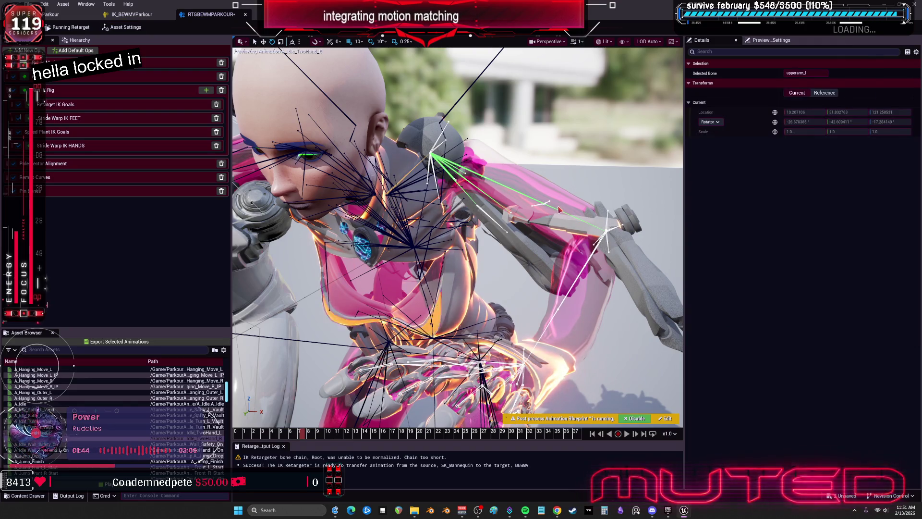
{"action": "left_click", "coordinate": [589, 257]}
{"action": "left_click", "coordinate": [607, 229]}
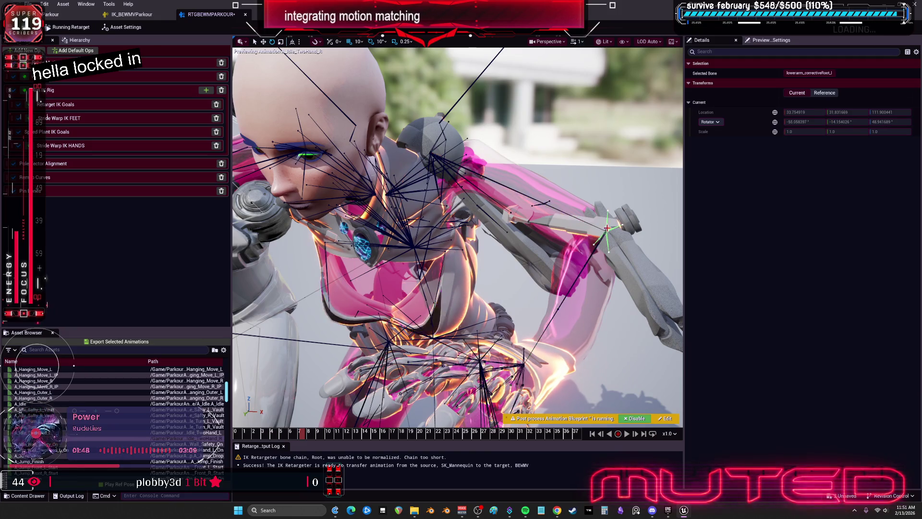
{"action": "left_click", "coordinate": [531, 207]}
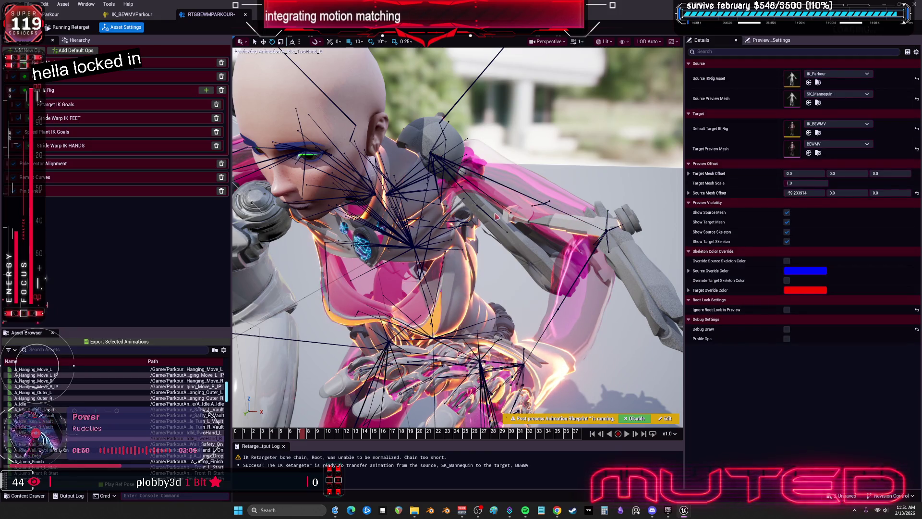
{"action": "left_click", "coordinate": [472, 203]}
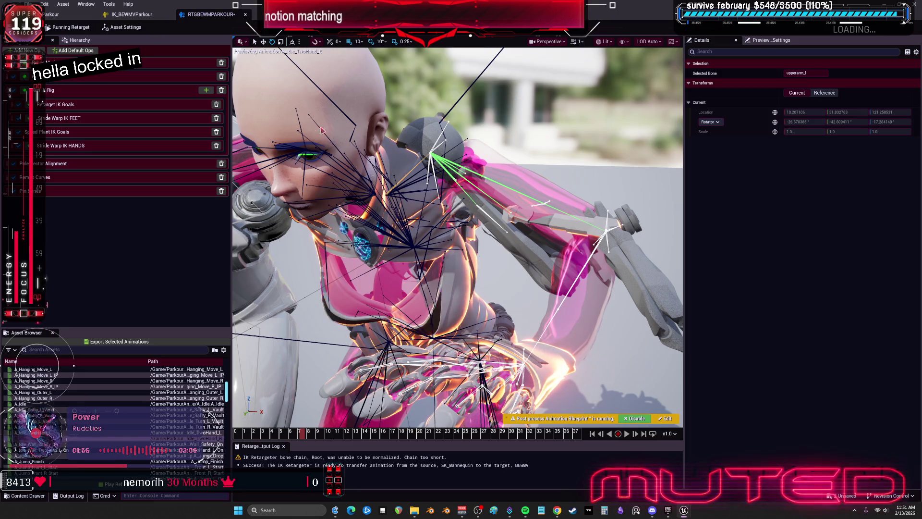
{"action": "left_click", "coordinate": [81, 78]}
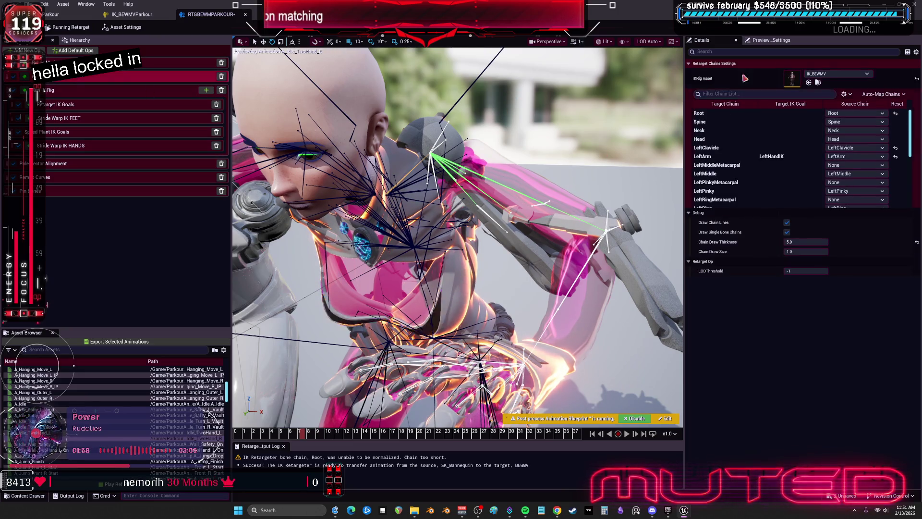
Set the LeftArm chain's translation mode back to None.
{"action": "left_click", "coordinate": [730, 157]}
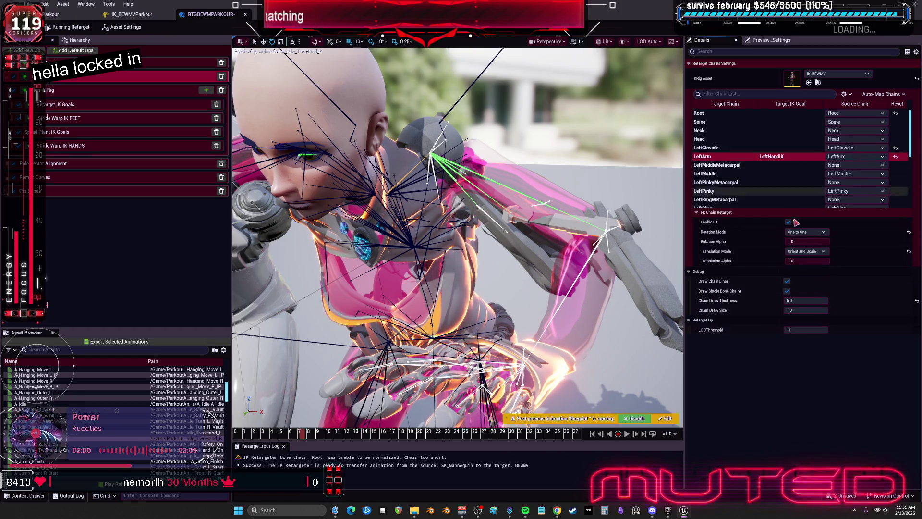
{"action": "left_click", "coordinate": [807, 252]}
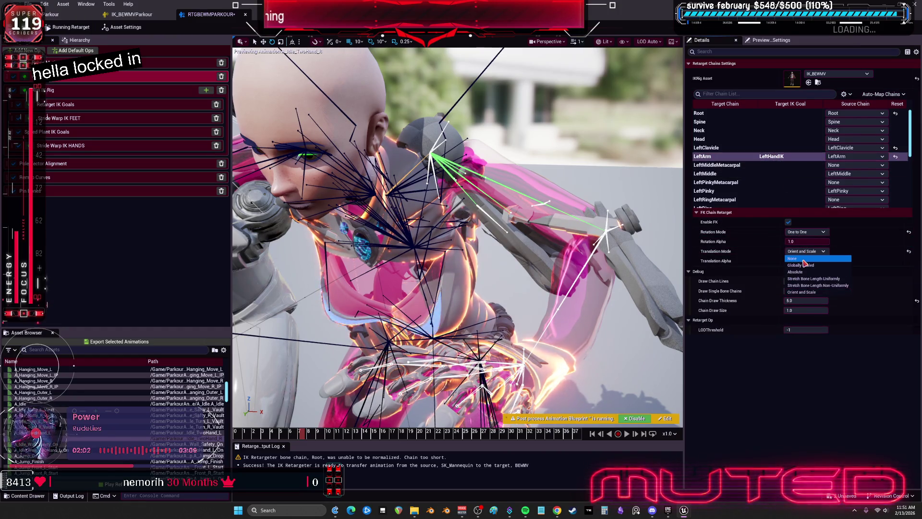
{"action": "left_click", "coordinate": [803, 260]}
Enlarge the bone draw size in the preview's Show > Bones options.
{"action": "left_click_drag", "start_coordinate": [619, 226], "coordinate": [240, 226]}
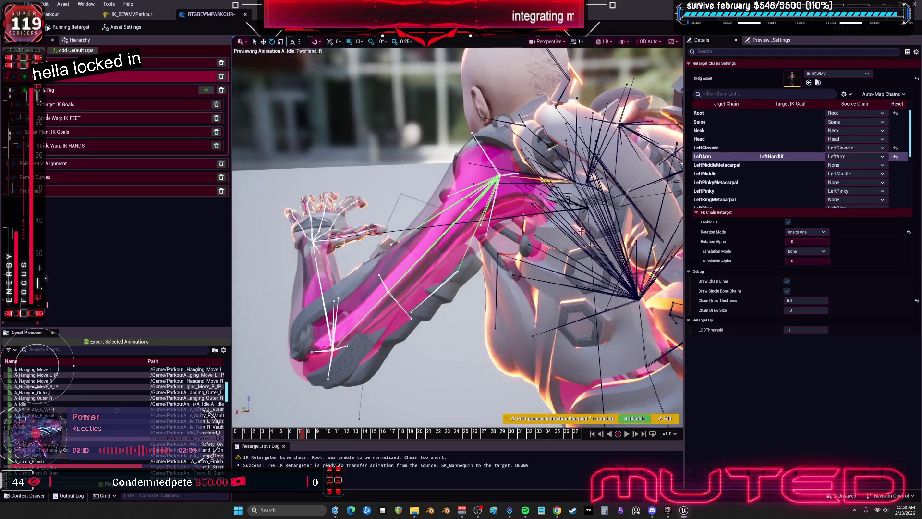
{"action": "left_click", "coordinate": [625, 42]}
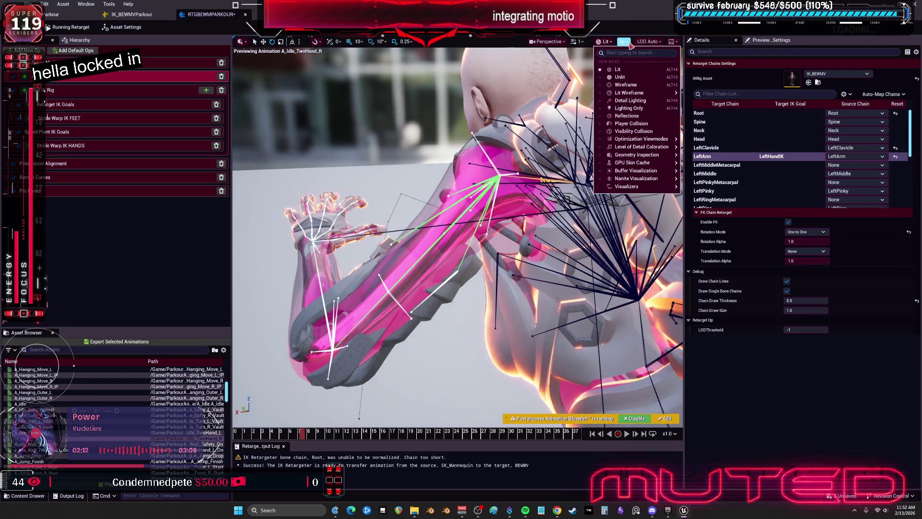
{"action": "left_click", "coordinate": [626, 42]}
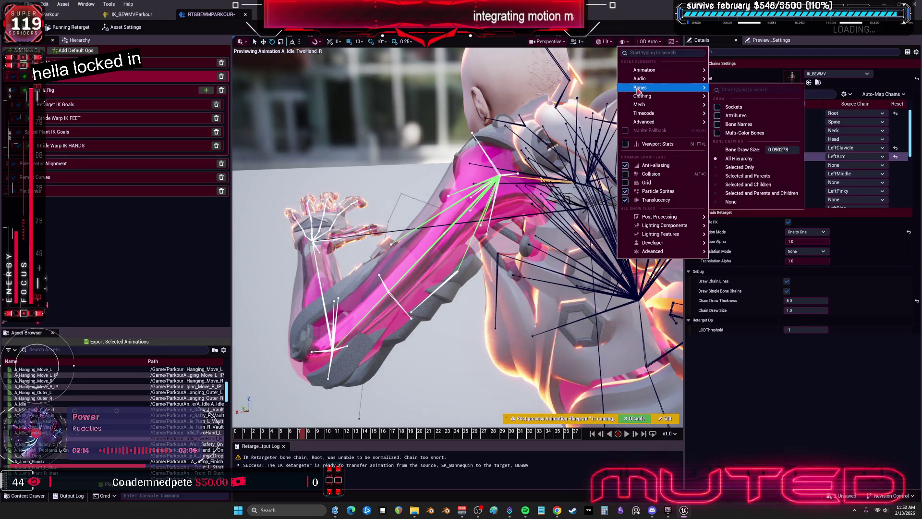
{"action": "mouse_move", "coordinate": [676, 103]}
{"action": "mouse_move", "coordinate": [672, 87]}
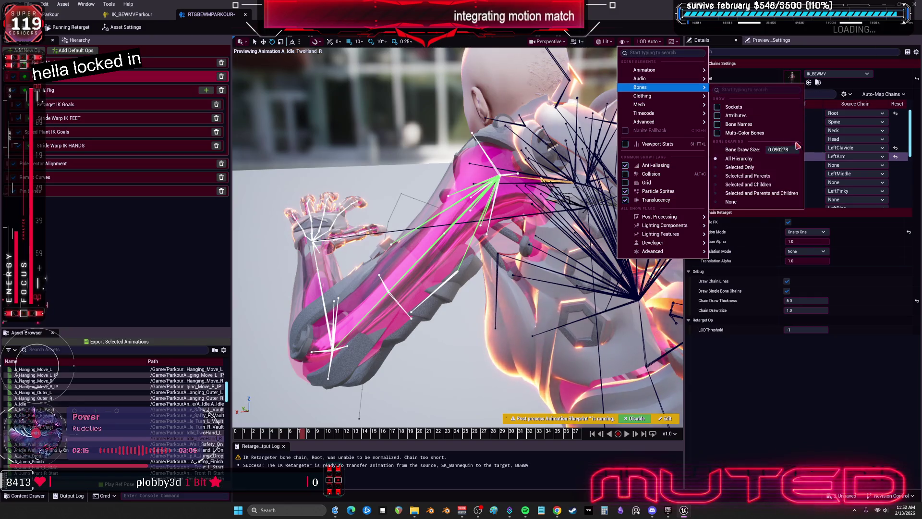
{"action": "left_click_drag", "start_coordinate": [780, 149], "coordinate": [800, 149]}
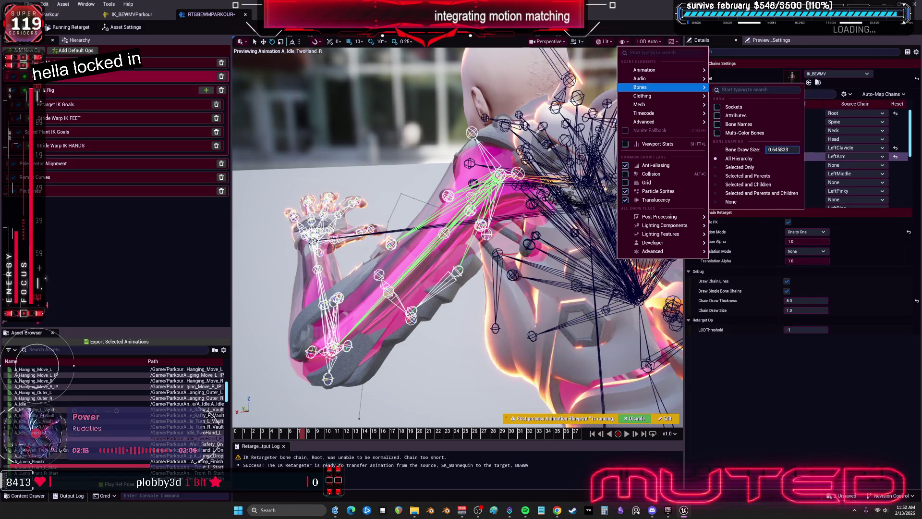
Select the left upper arm and enter Edit Retarget Pose mode with Asset Settings shown.
{"action": "mouse_move", "coordinate": [477, 211]}
{"action": "left_mouse_down"}
{"action": "mouse_move", "coordinate": [422, 188]}
{"action": "mouse_move", "coordinate": [456, 241]}
{"action": "left_mouse_up"}
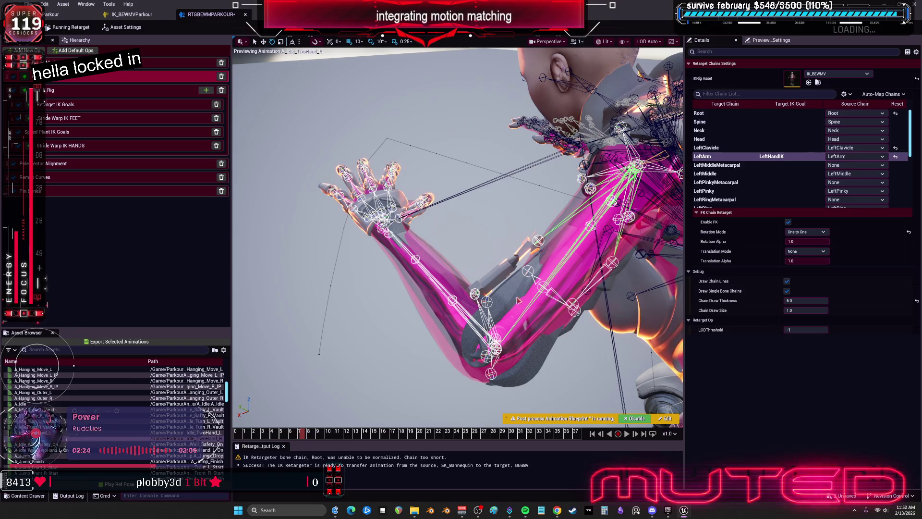
{"action": "left_click", "coordinate": [551, 274]}
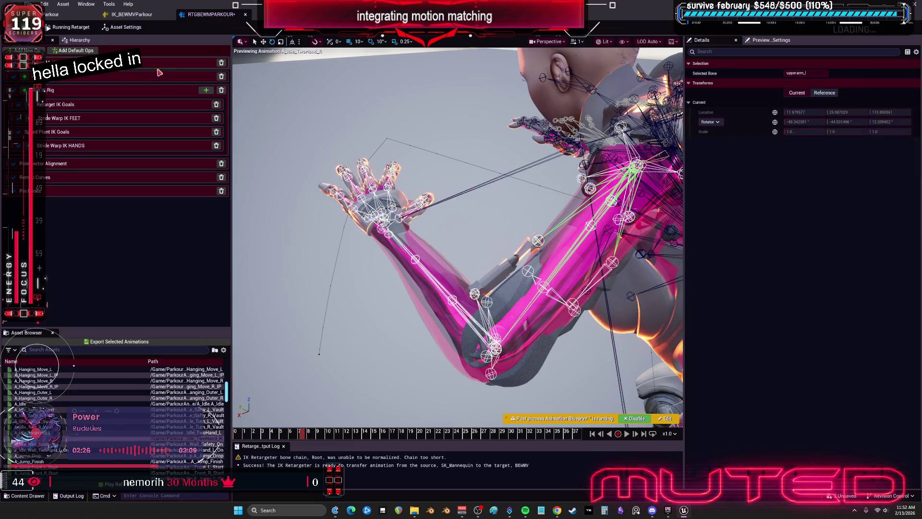
{"action": "left_click", "coordinate": [116, 27]}
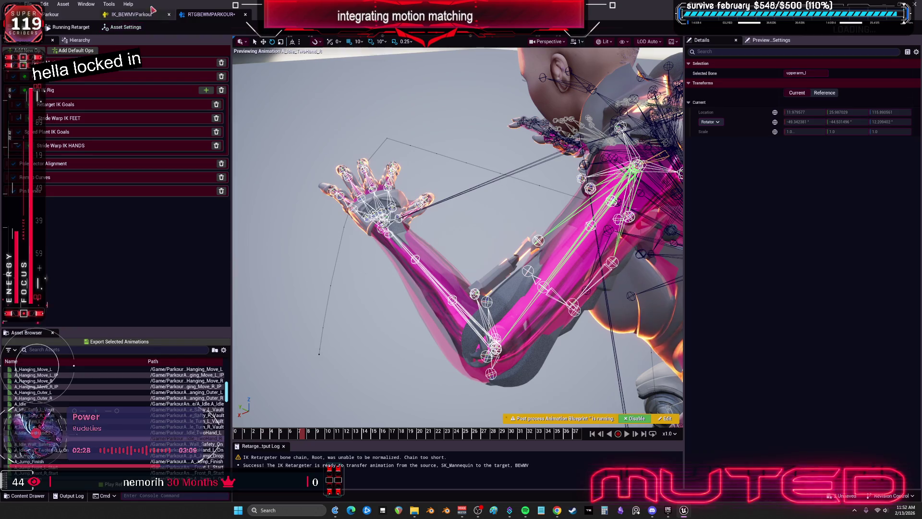
{"action": "left_click", "coordinate": [72, 27]}
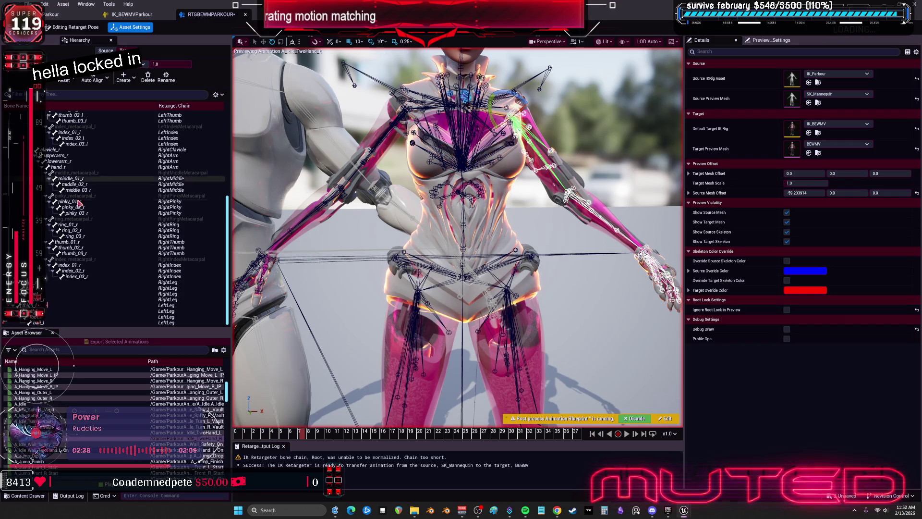
Auto-align clavicle_l and its children using the Direction alignment method.
{"action": "scroll", "coordinate": [86, 212], "scroll_direction": "up", "scroll_amount": 10}
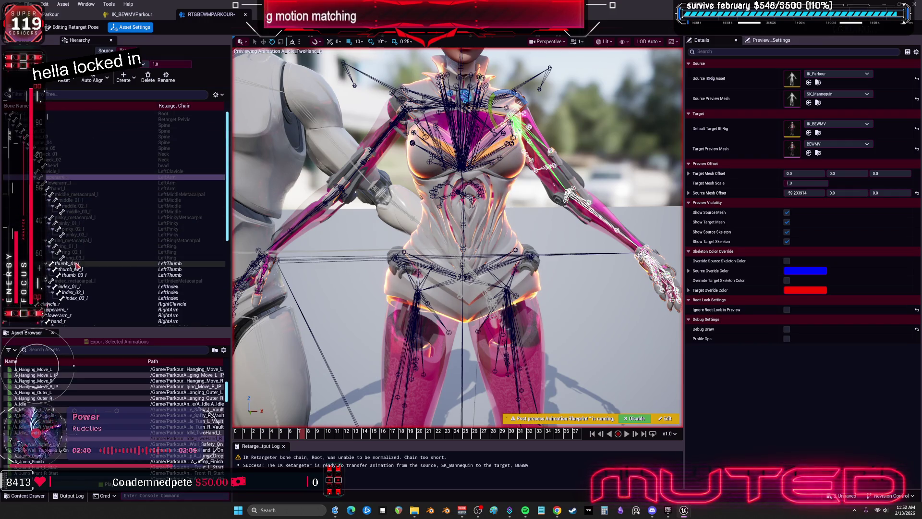
{"action": "left_click", "coordinate": [93, 177]}
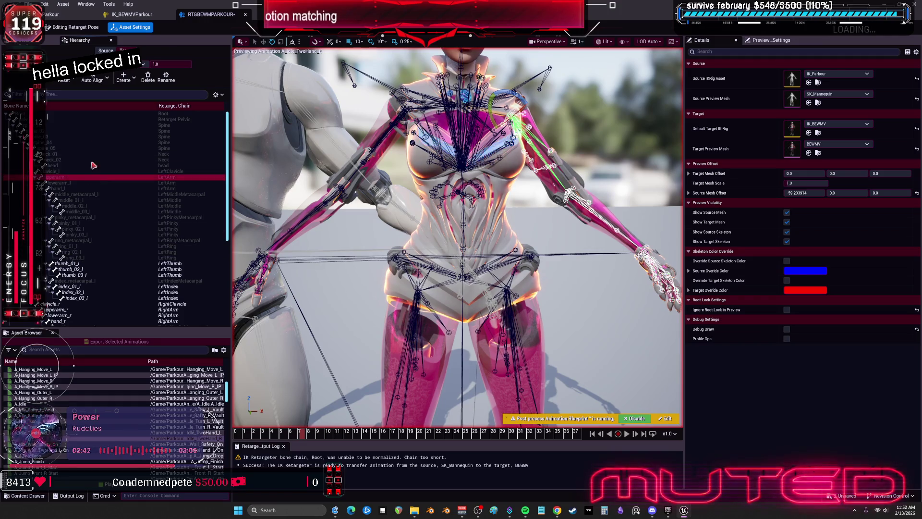
{"action": "left_click", "coordinate": [362, 137]}
{"action": "left_click", "coordinate": [365, 159]}
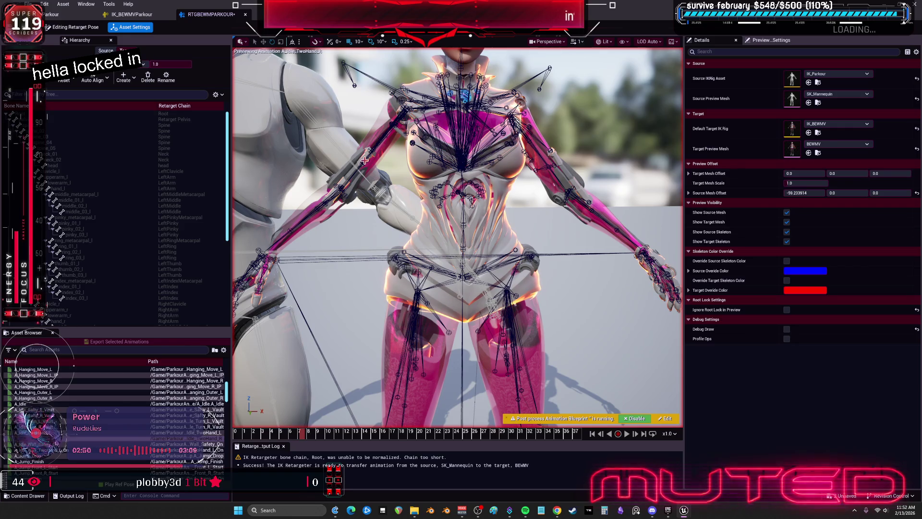
{"action": "left_click", "coordinate": [60, 173]}
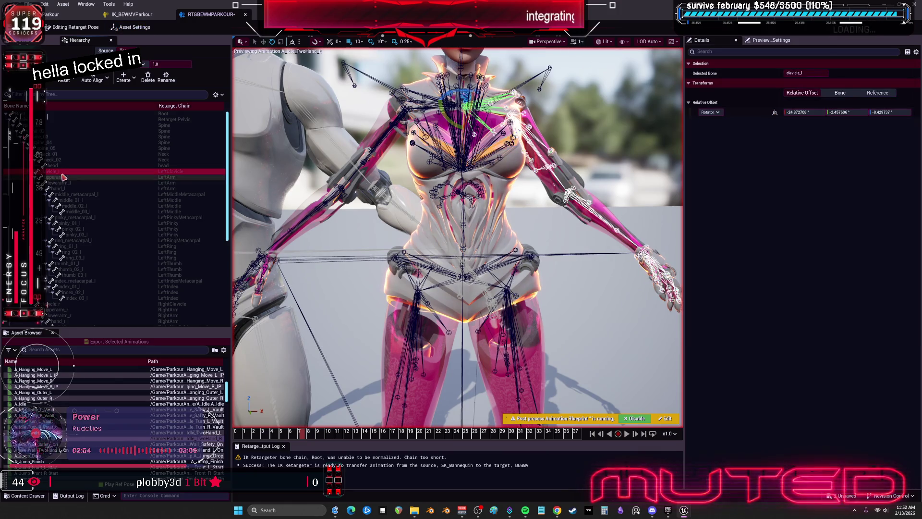
{"action": "left_click", "coordinate": [110, 78]}
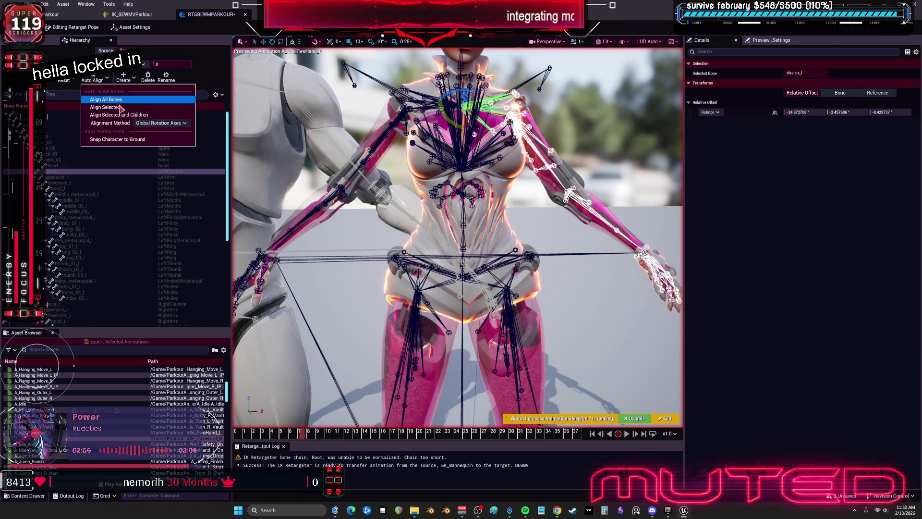
{"action": "left_click", "coordinate": [161, 123]}
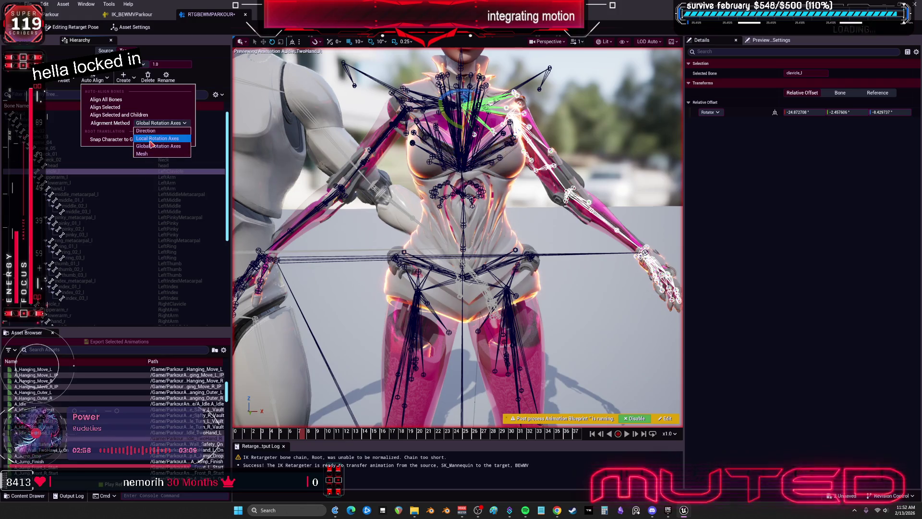
{"action": "left_click", "coordinate": [155, 146]}
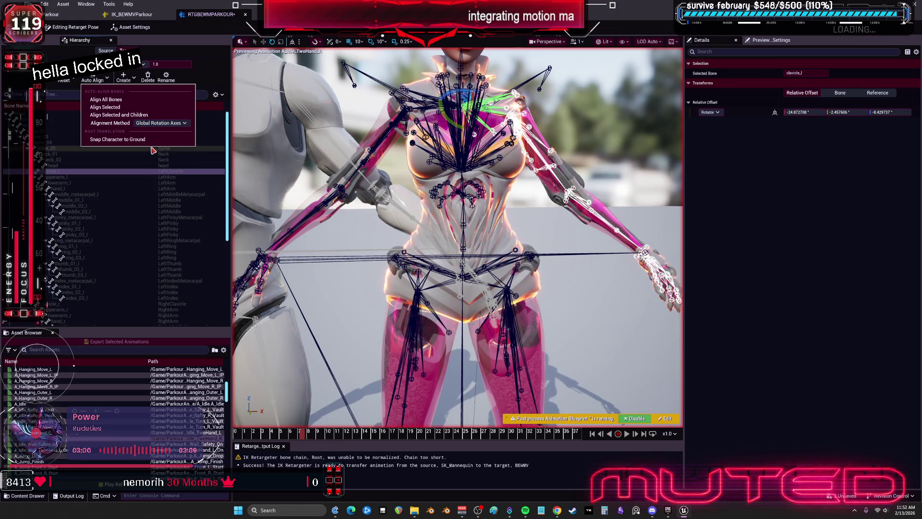
{"action": "left_click", "coordinate": [159, 123]}
{"action": "left_click", "coordinate": [154, 131]}
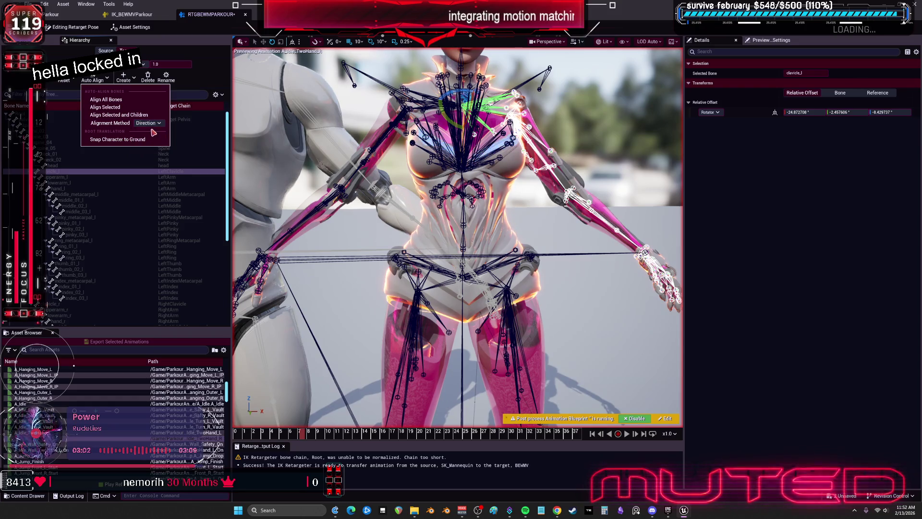
{"action": "left_click", "coordinate": [119, 115]}
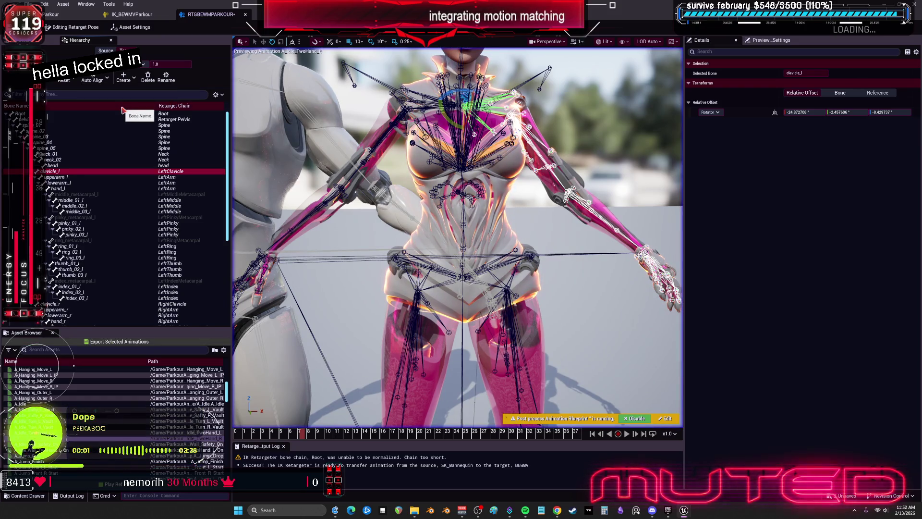
Select both clavicles and upper arms and apply Align Selected.
{"action": "left_click", "coordinate": [101, 177], "text": "ctrl"}
{"action": "scroll", "coordinate": [85, 229], "scroll_direction": "down", "scroll_amount": 2}
{"action": "left_click", "coordinate": [53, 280], "text": "ctrl"}
{"action": "left_click", "coordinate": [57, 286], "text": "ctrl"}
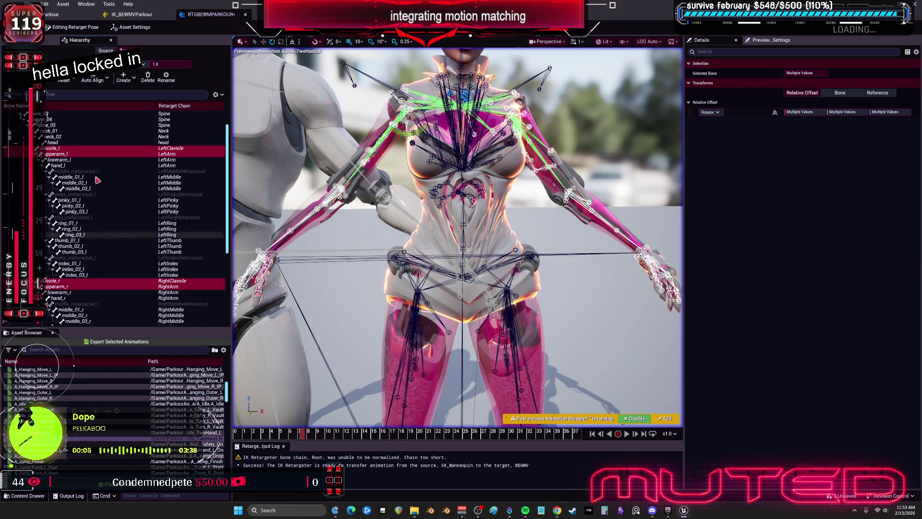
{"action": "left_click", "coordinate": [108, 78]}
{"action": "left_click", "coordinate": [110, 107]}
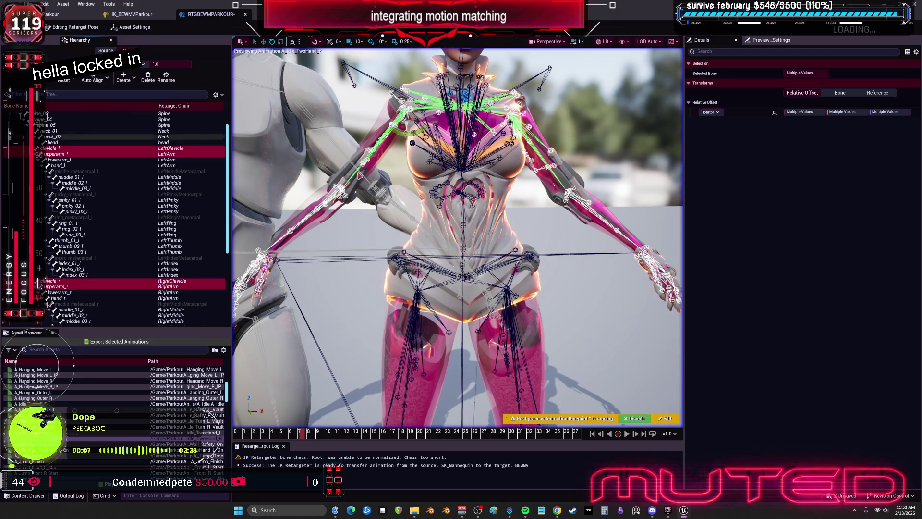
Realign the four shoulder and arm bones with Global Rotation Axes and frame the character.
{"action": "left_click", "coordinate": [108, 78]}
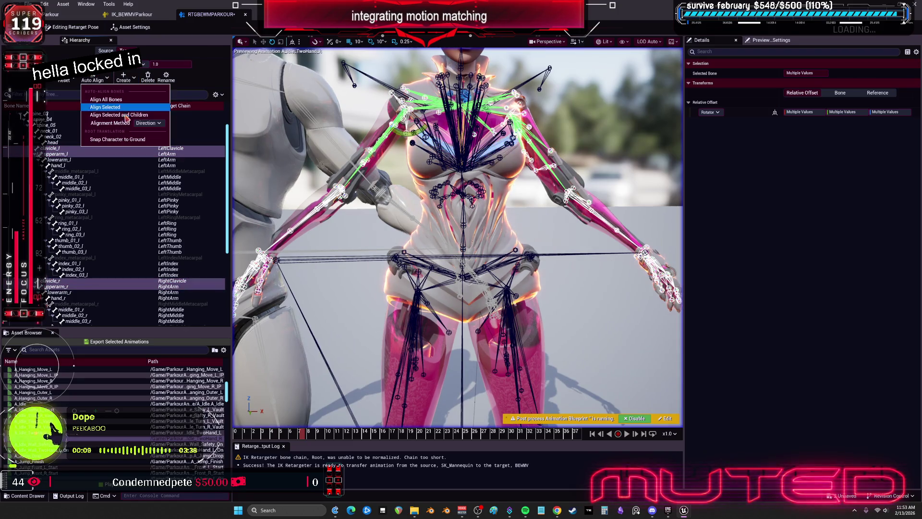
{"action": "left_click", "coordinate": [149, 123]}
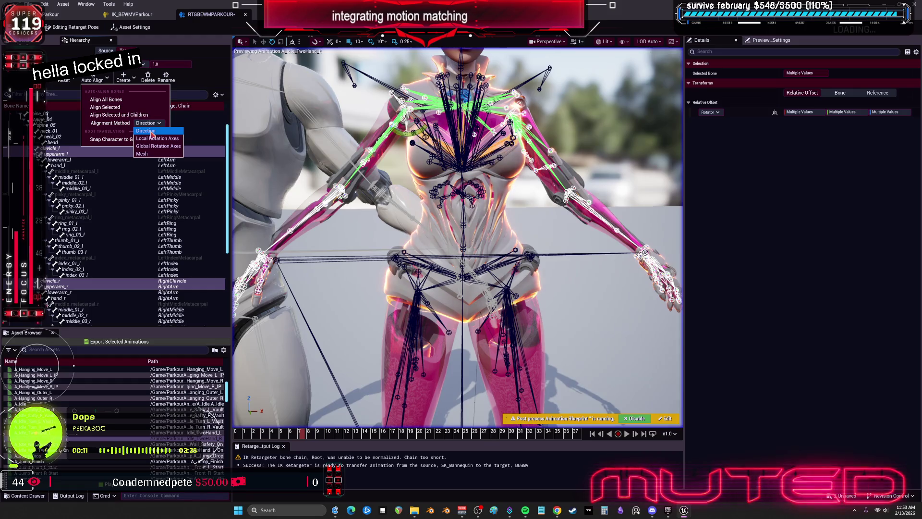
{"action": "left_click", "coordinate": [155, 146]}
{"action": "left_click", "coordinate": [109, 83]}
{"action": "left_click", "coordinate": [109, 83]}
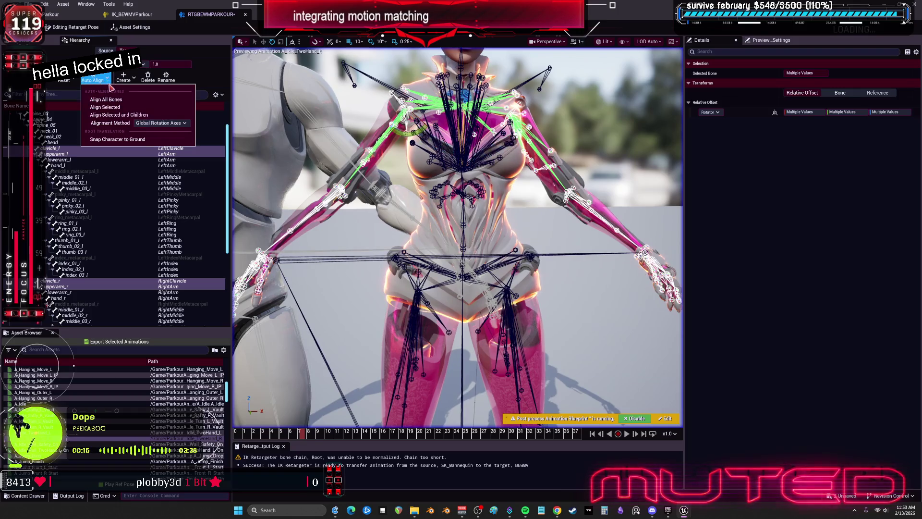
{"action": "left_click", "coordinate": [118, 111]}
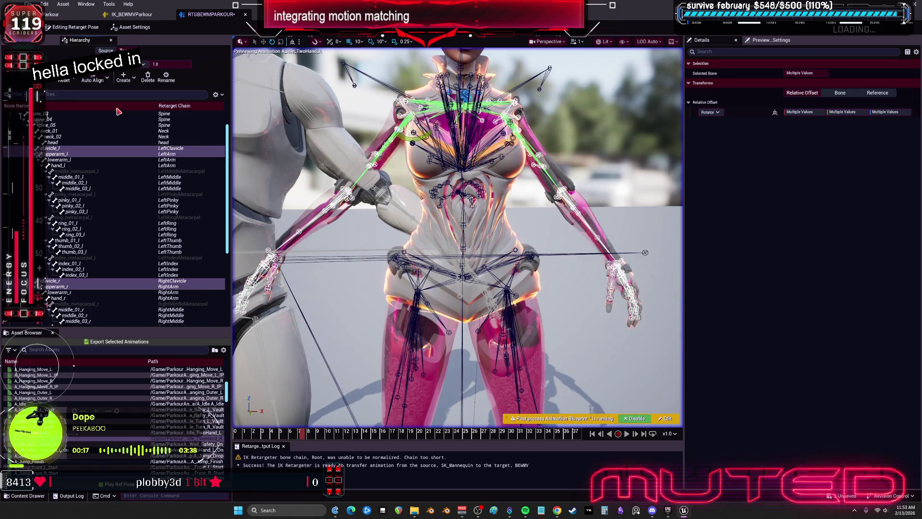
{"action": "key", "text": "f"}
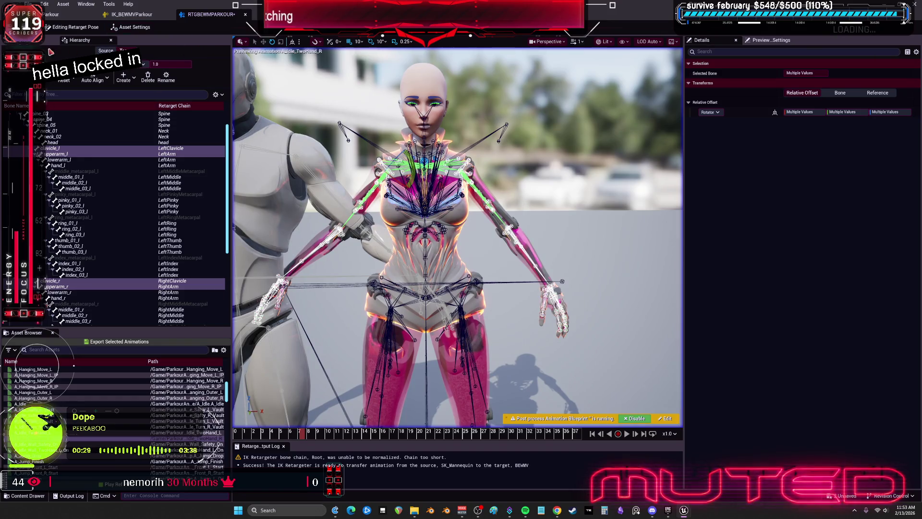
{"action": "left_click", "coordinate": [106, 51]}
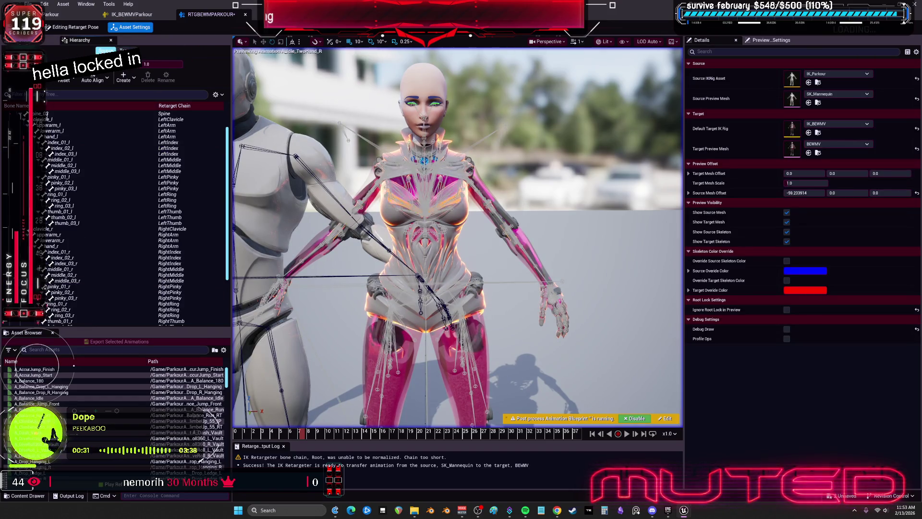
{"action": "left_click", "coordinate": [46, 117]}
{"action": "key", "text": "f"}
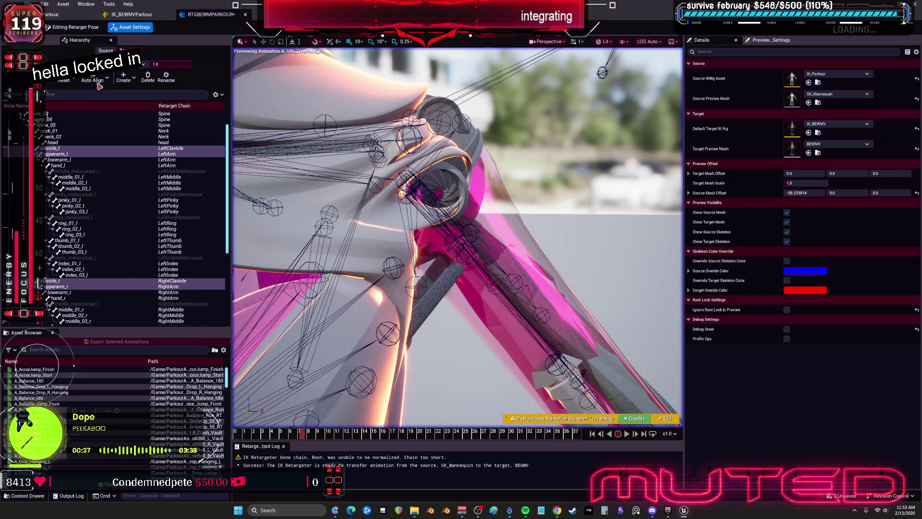
{"action": "left_click", "coordinate": [107, 79]}
{"action": "left_click", "coordinate": [157, 123]}
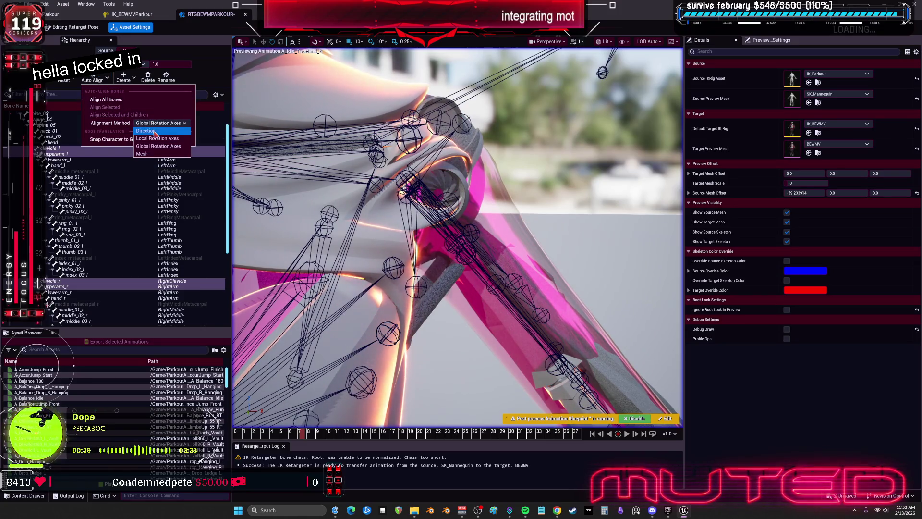
{"action": "left_click", "coordinate": [154, 132]}
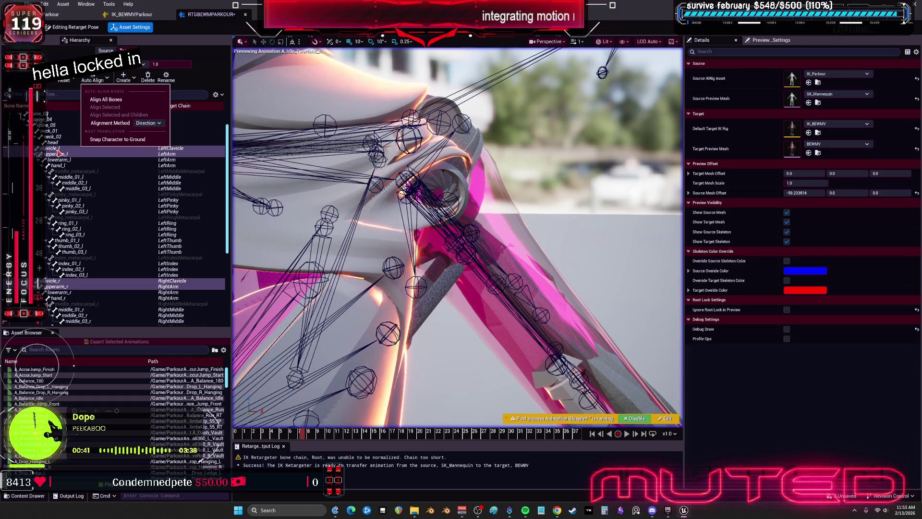
{"action": "left_click", "coordinate": [58, 149]}
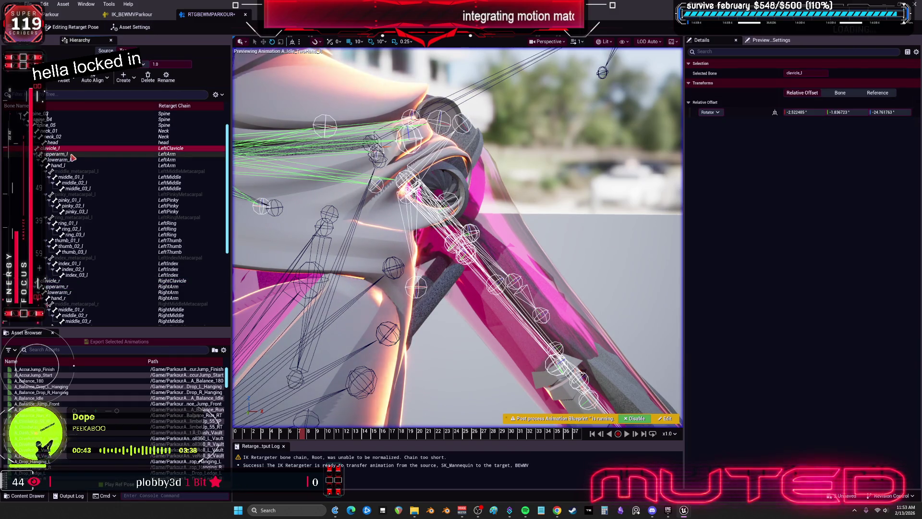
{"action": "left_click", "coordinate": [71, 154], "text": "shift"}
{"action": "left_click", "coordinate": [50, 281], "text": "ctrl"}
{"action": "left_click", "coordinate": [59, 293], "text": "shift"}
{"action": "left_click", "coordinate": [109, 79]}
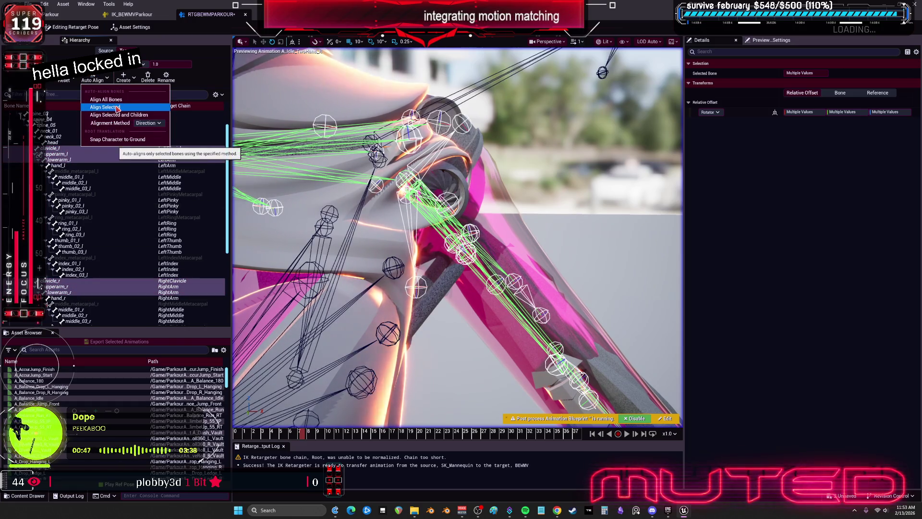
{"action": "left_click", "coordinate": [146, 107]}
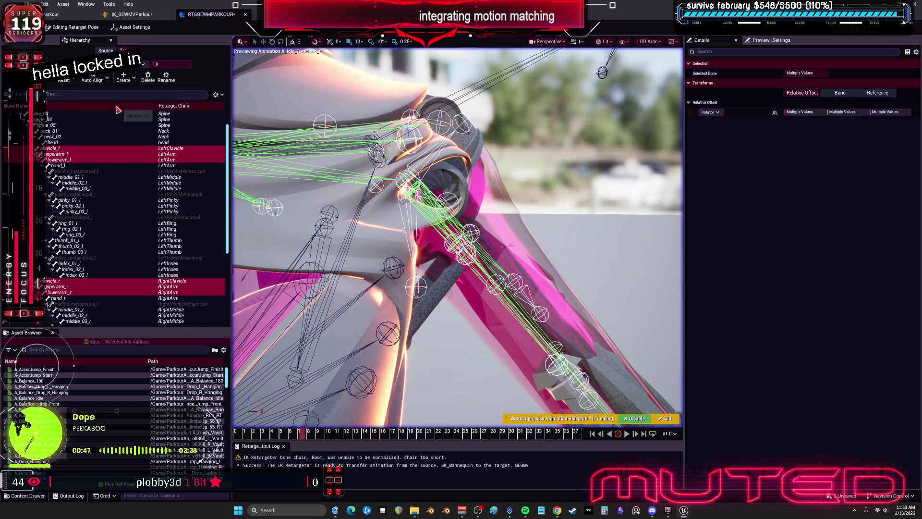
{"action": "left_click", "coordinate": [92, 80]}
{"action": "left_click", "coordinate": [148, 123]}
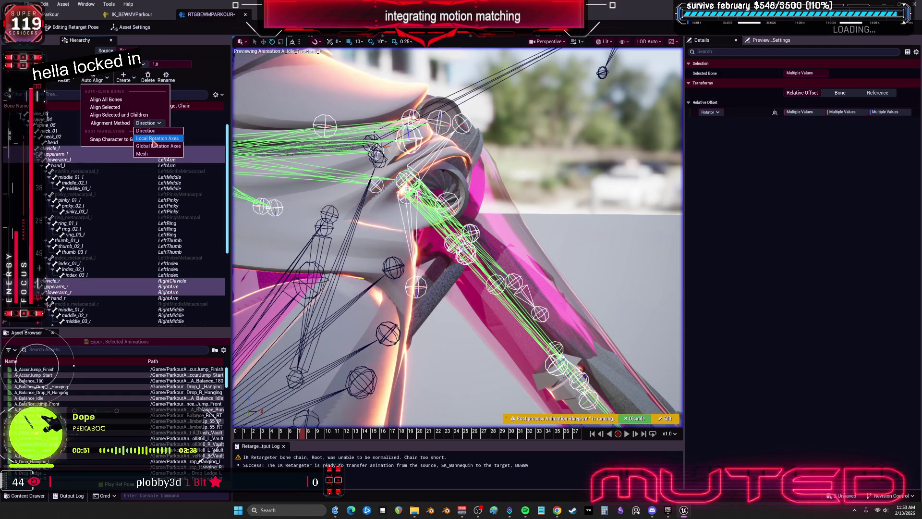
{"action": "left_click", "coordinate": [154, 138]}
{"action": "left_click", "coordinate": [115, 107]}
{"action": "left_click", "coordinate": [92, 79]}
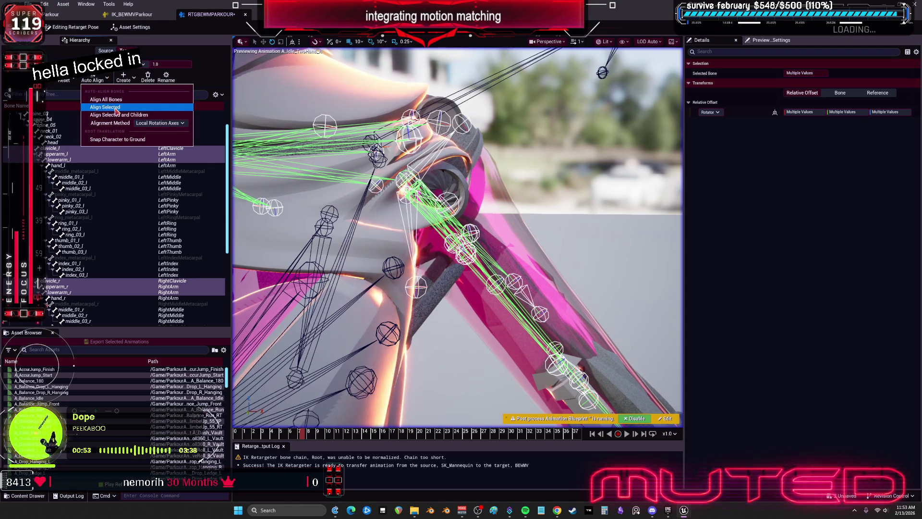
{"action": "left_click", "coordinate": [116, 109]}
{"action": "key", "text": "f"}
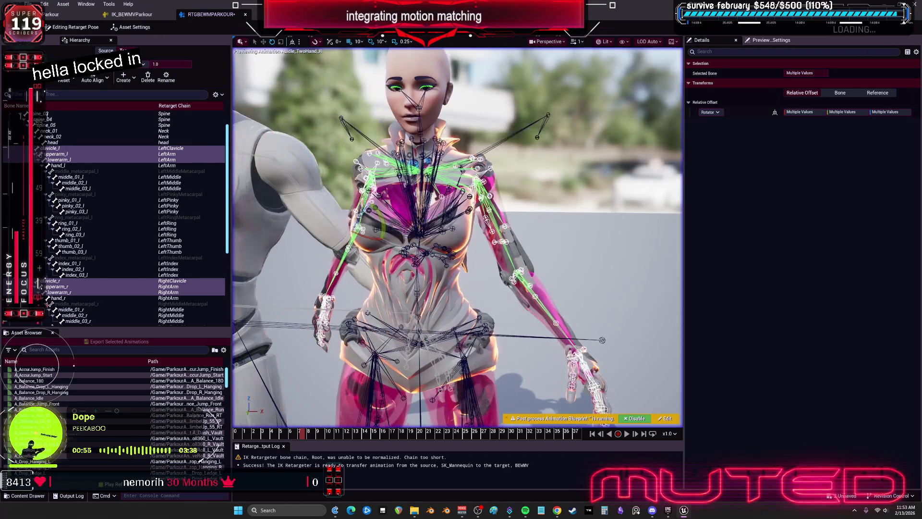
{"action": "scroll", "coordinate": [457, 238], "scroll_direction": "up", "scroll_amount": 3}
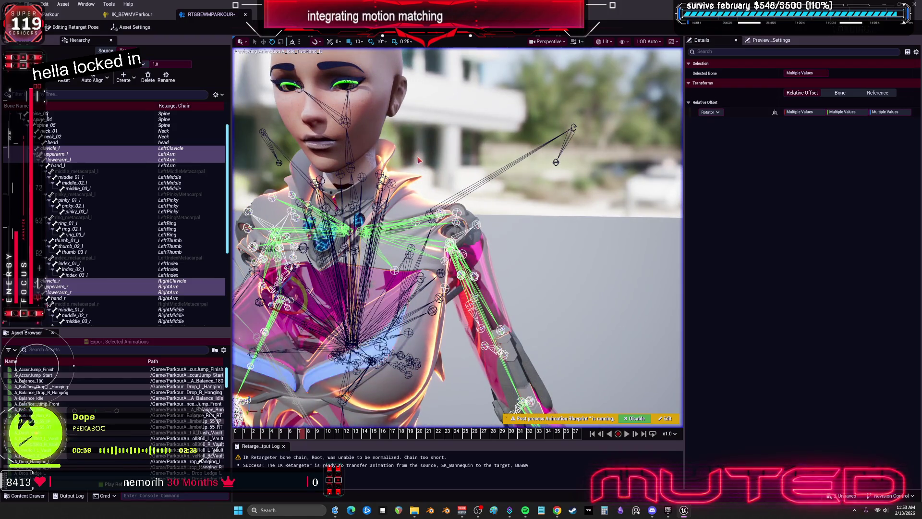
Disable the post-process animation blueprint and auto-align the selected arm bones to the source.
{"action": "left_click", "coordinate": [636, 418]}
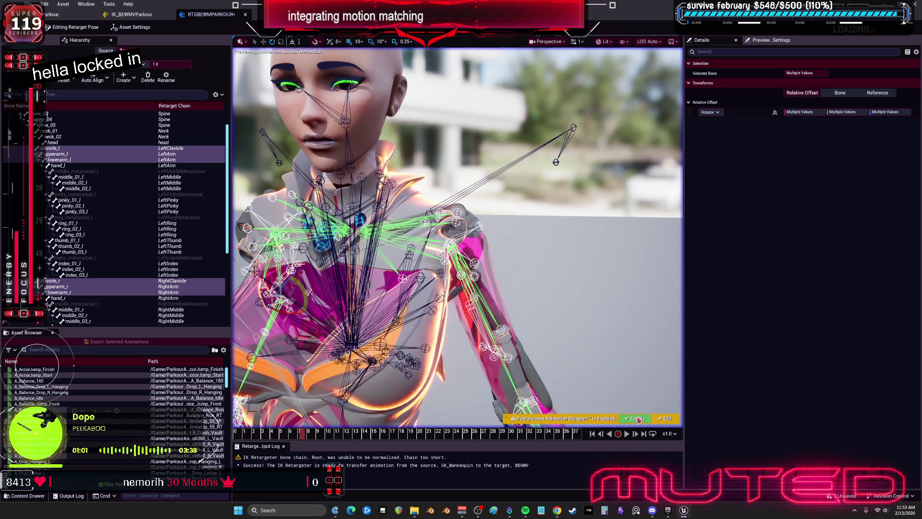
{"action": "scroll", "coordinate": [457, 238], "scroll_direction": "down", "scroll_amount": 3}
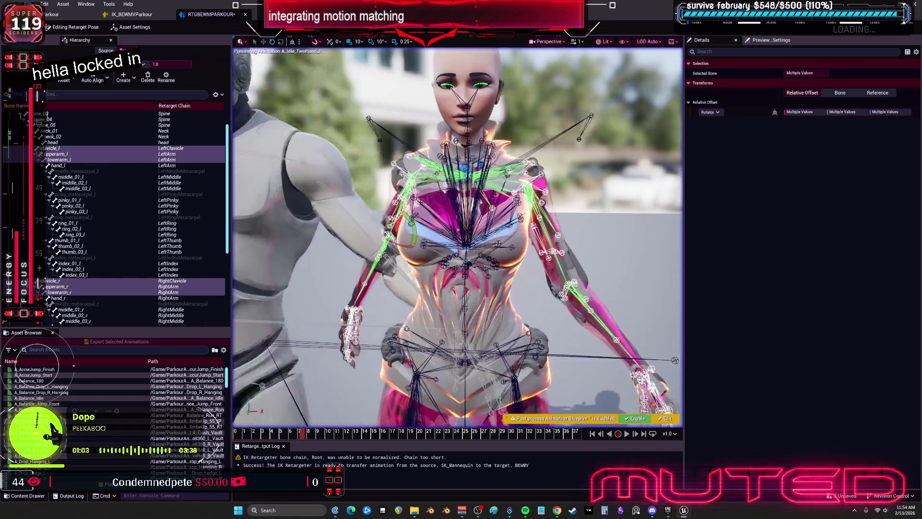
{"action": "scroll", "coordinate": [458, 238], "scroll_direction": "up", "scroll_amount": 2}
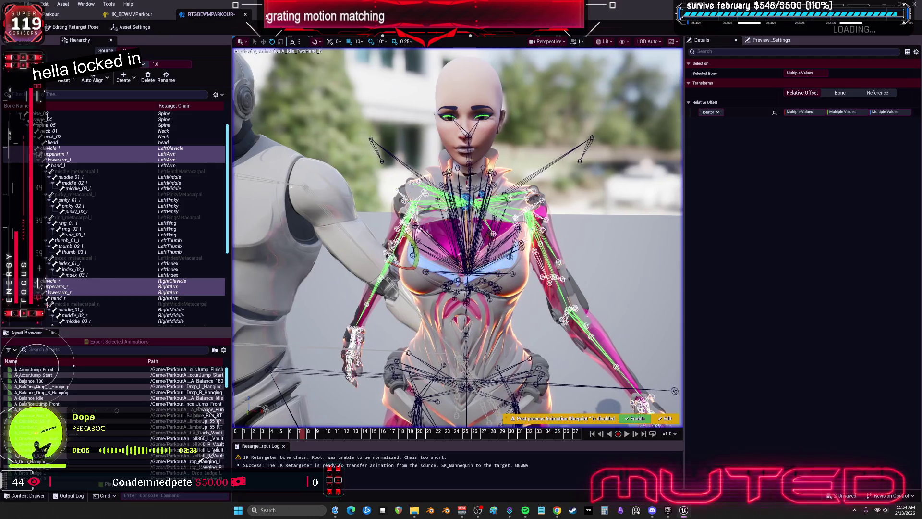
{"action": "left_click_drag", "start_coordinate": [304, 149], "coordinate": [256, 145]}
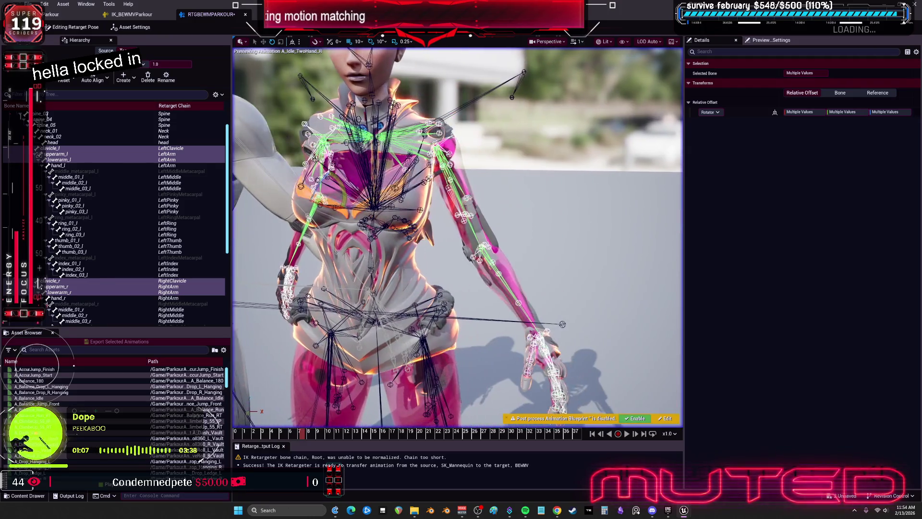
{"action": "left_click", "coordinate": [107, 78]}
{"action": "left_click", "coordinate": [160, 123]}
{"action": "left_click", "coordinate": [161, 144]}
{"action": "left_click", "coordinate": [123, 108]}
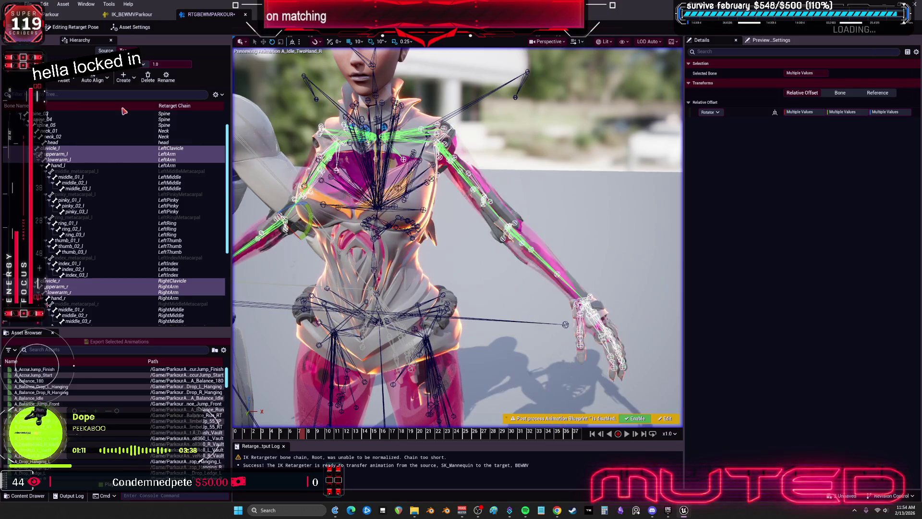
Bring up the Op Stack and open the Pelvis motion op's settings.
{"action": "scroll", "coordinate": [483, 175], "scroll_direction": "up", "scroll_amount": 5}
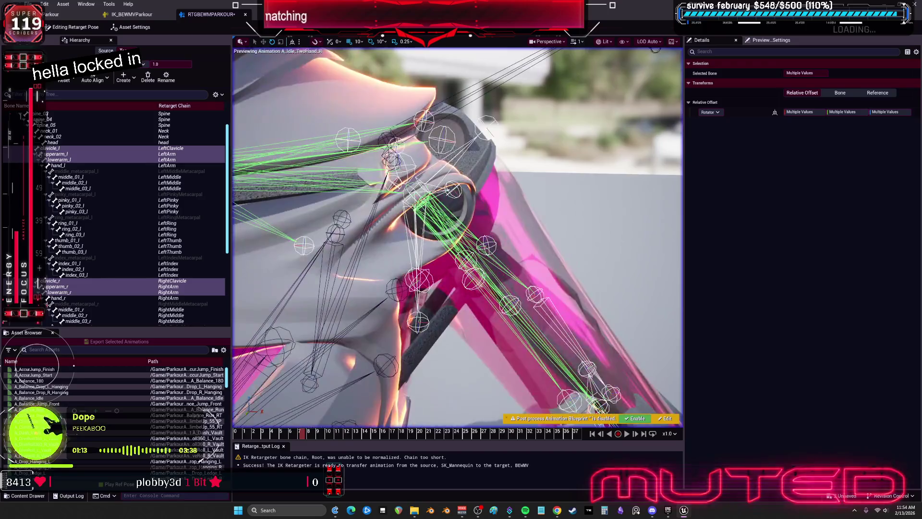
{"action": "scroll", "coordinate": [557, 170], "scroll_direction": "down", "scroll_amount": 5}
{"action": "mouse_move", "coordinate": [456, 236]}
{"action": "left_mouse_down"}
{"action": "mouse_move", "coordinate": [457, 288]}
{"action": "mouse_move", "coordinate": [360, 231]}
{"action": "left_mouse_up"}
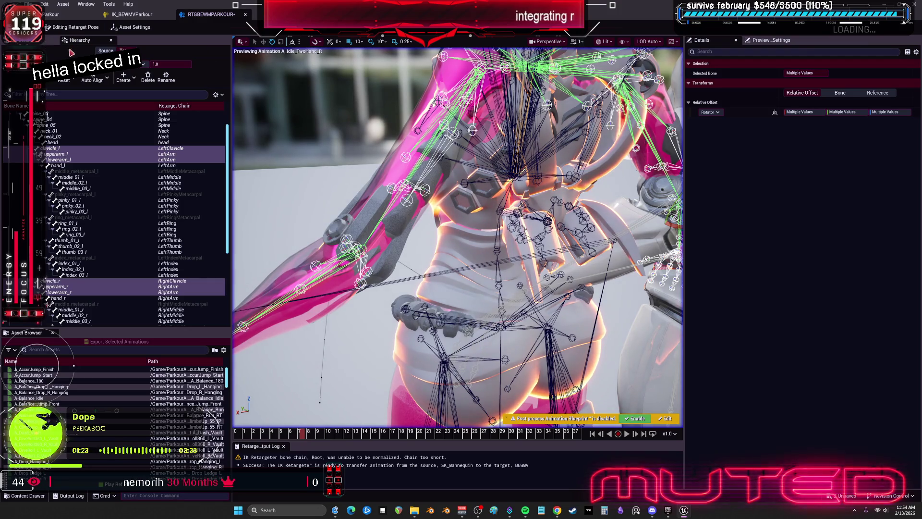
{"action": "left_click", "coordinate": [41, 40]}
{"action": "left_click", "coordinate": [57, 61]}
{"action": "left_click", "coordinate": [33, 398]}
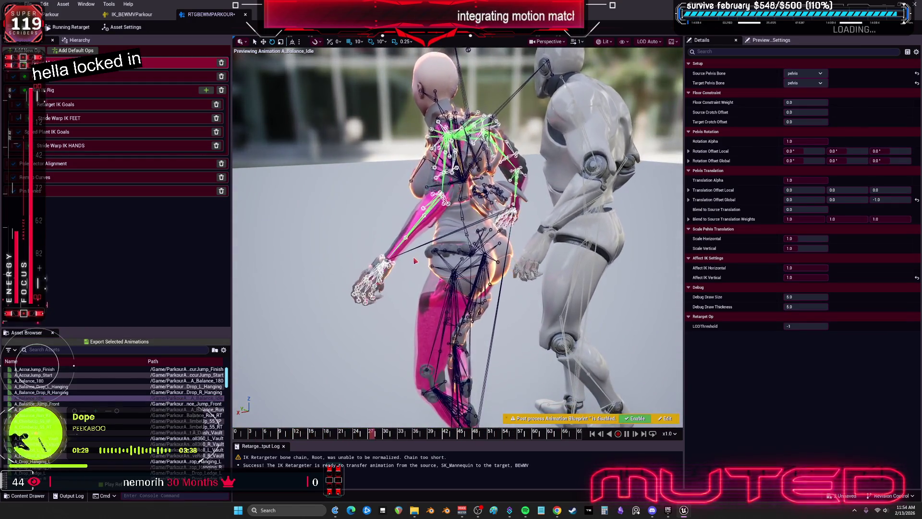
Preview A_Drop_Hanging_L and A_Fly_Up, scrubbing A_Fly_Up back to its start.
{"action": "scroll", "coordinate": [123, 425], "scroll_direction": "down", "scroll_amount": 3}
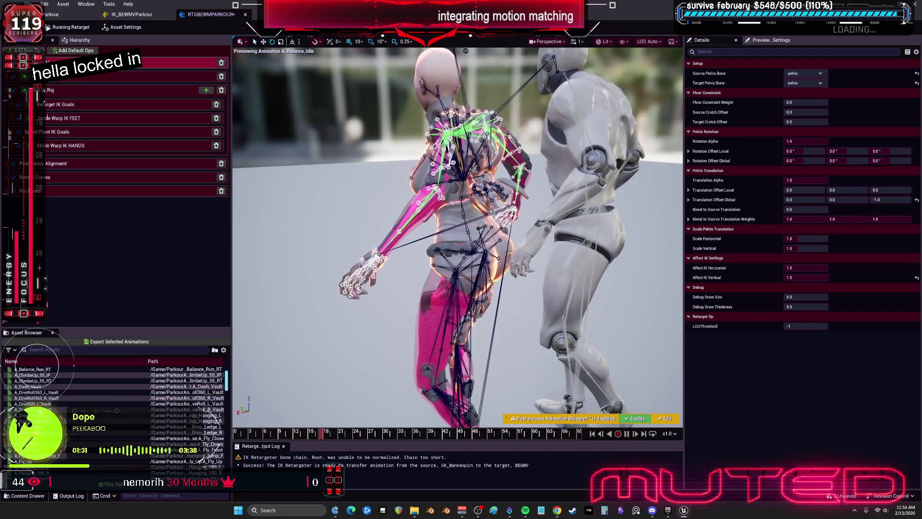
{"action": "left_click", "coordinate": [123, 415]}
{"action": "scroll", "coordinate": [192, 413], "scroll_direction": "down", "scroll_amount": 2}
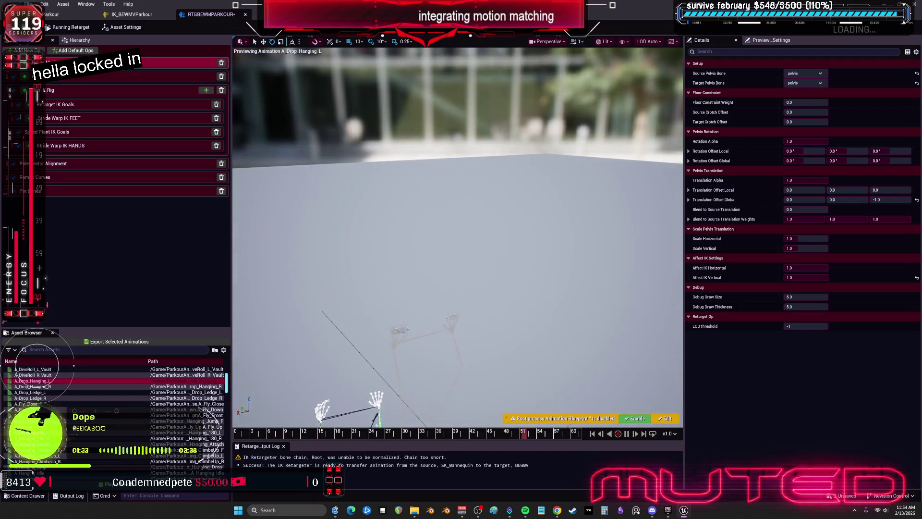
{"action": "left_click", "coordinate": [211, 426]}
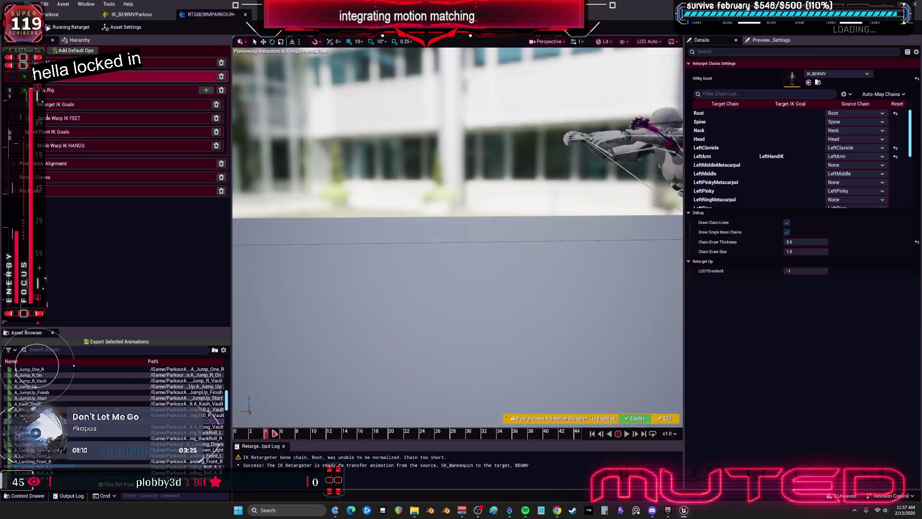
{"action": "mouse_move", "coordinate": [369, 437]}
{"action": "left_mouse_down"}
{"action": "mouse_move", "coordinate": [319, 436]}
{"action": "mouse_move", "coordinate": [333, 433]}
{"action": "left_mouse_up"}
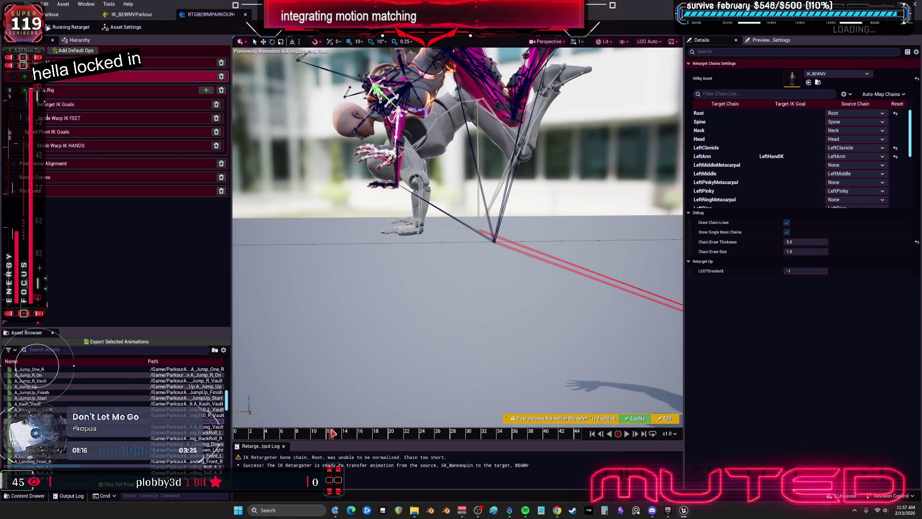
{"action": "mouse_move", "coordinate": [333, 433]}
{"action": "left_mouse_down"}
{"action": "mouse_move", "coordinate": [241, 440]}
{"action": "mouse_move", "coordinate": [346, 456]}
{"action": "left_mouse_up"}
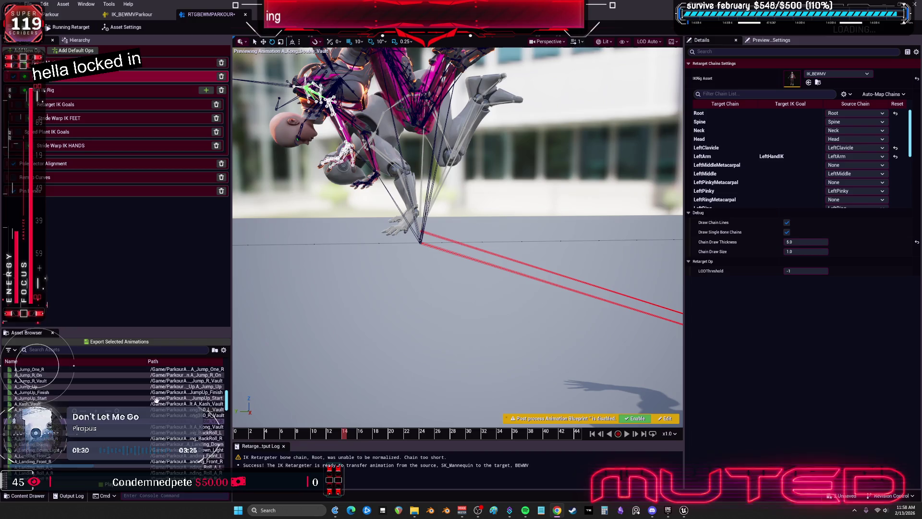
Preview A_Landing_Roll_B_R, A_Ledge_ClimbUp_Safety_L_Vault and A_Ledge_Corner_Inner_R, then show Asset Settings.
{"action": "scroll", "coordinate": [158, 400], "scroll_direction": "down", "scroll_amount": 3}
{"action": "left_click", "coordinate": [154, 438]}
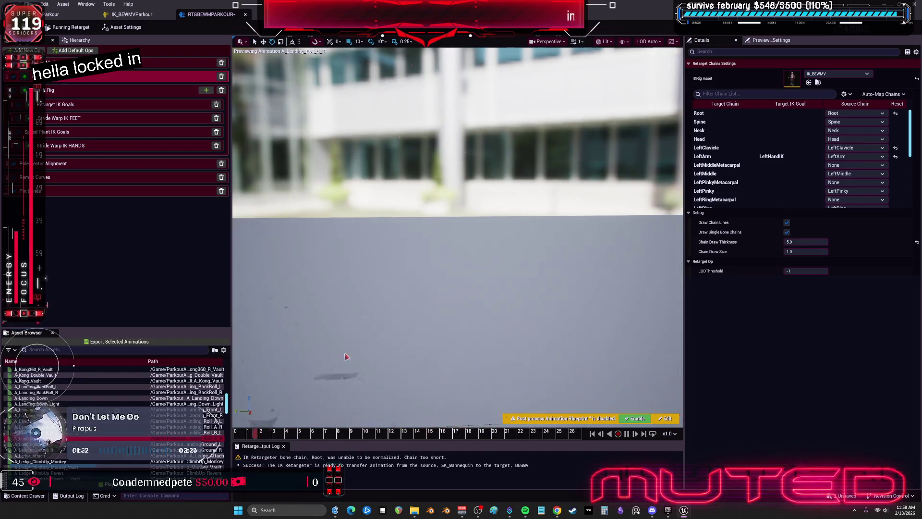
{"action": "scroll", "coordinate": [115, 413], "scroll_direction": "down", "scroll_amount": 6}
{"action": "left_click", "coordinate": [47, 386]}
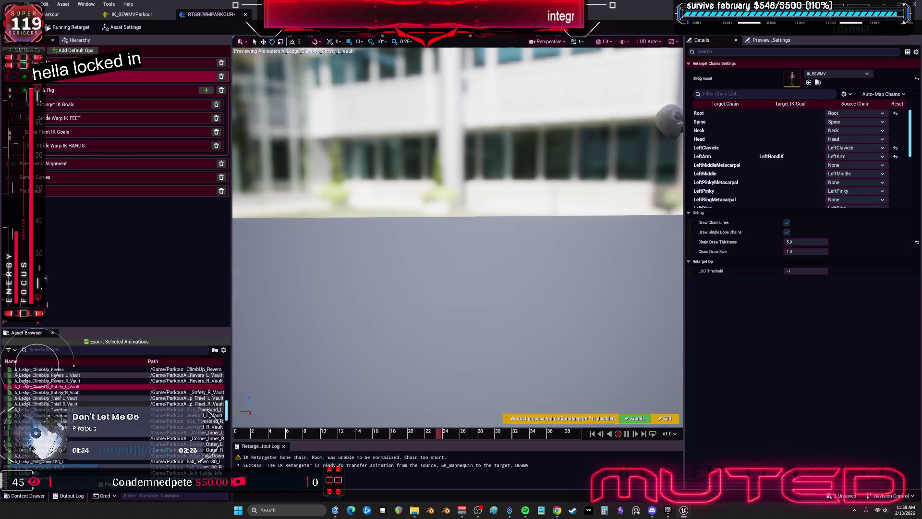
{"action": "scroll", "coordinate": [144, 398], "scroll_direction": "down", "scroll_amount": 3}
{"action": "left_click", "coordinate": [197, 392]}
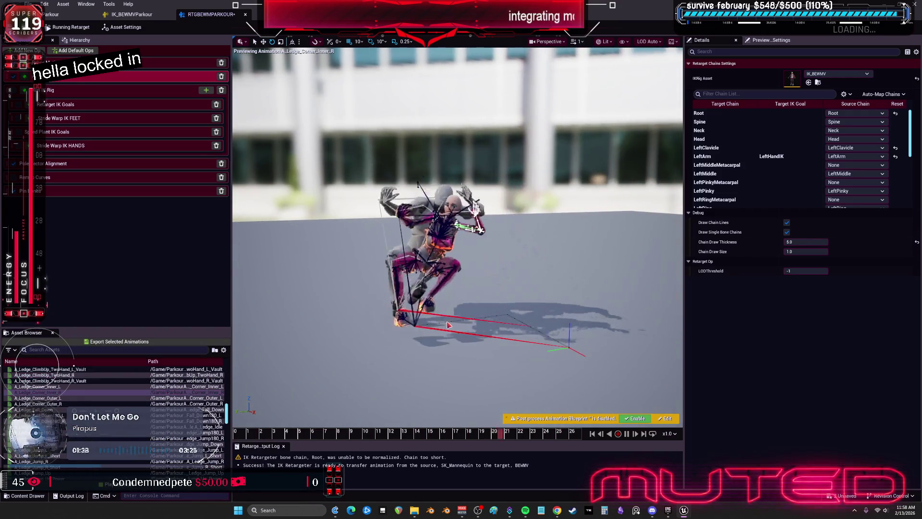
{"action": "left_click_drag", "start_coordinate": [449, 325], "coordinate": [567, 326]}
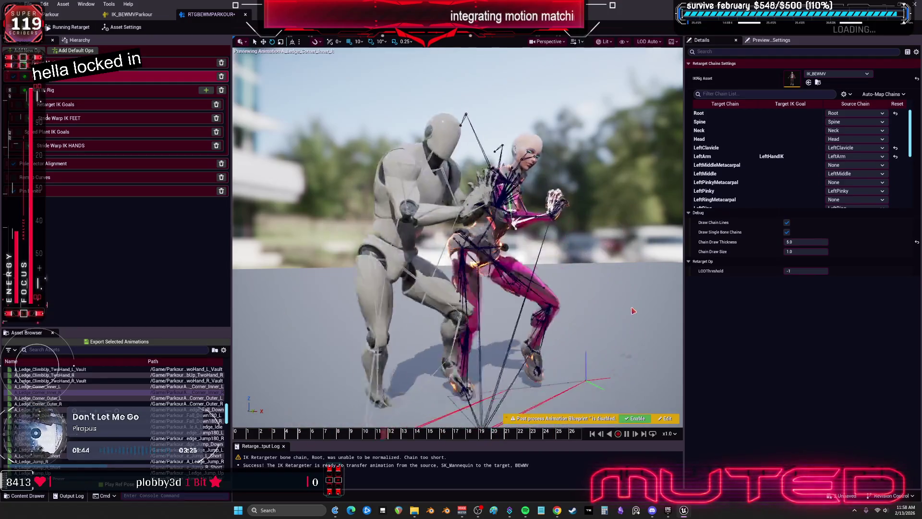
{"action": "left_click", "coordinate": [653, 317]}
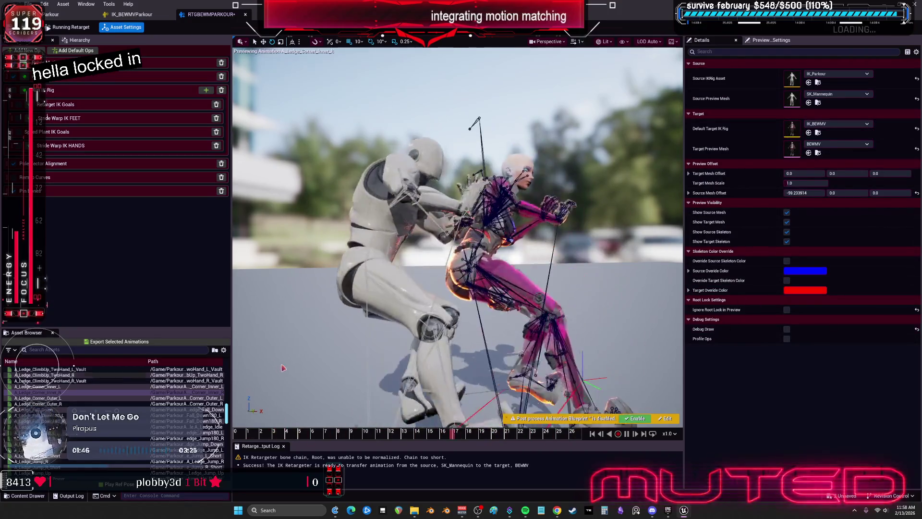
Play A_Revers_L_Vault, pause it and rewind to frame 0 to inspect the retargeted pose.
{"action": "scroll", "coordinate": [29, 413], "scroll_direction": "down", "scroll_amount": 5}
{"action": "left_click", "coordinate": [28, 415]}
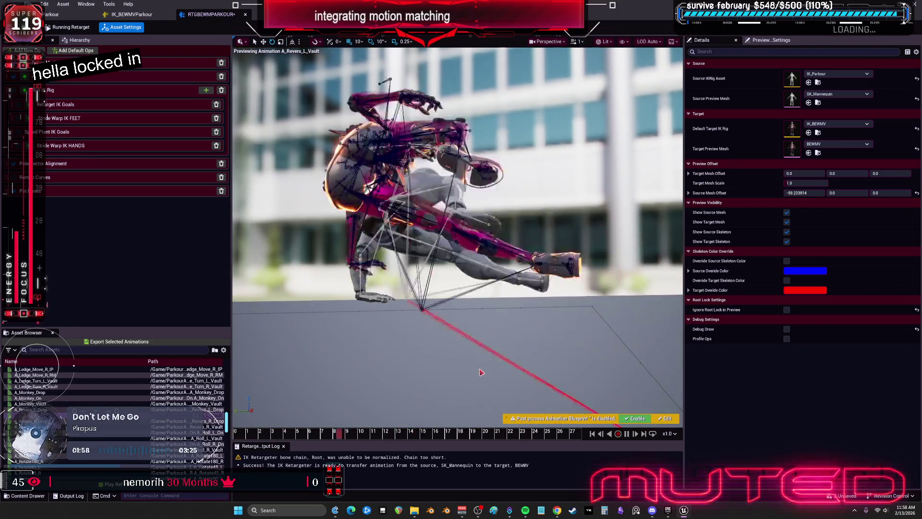
{"action": "left_click", "coordinate": [636, 434]}
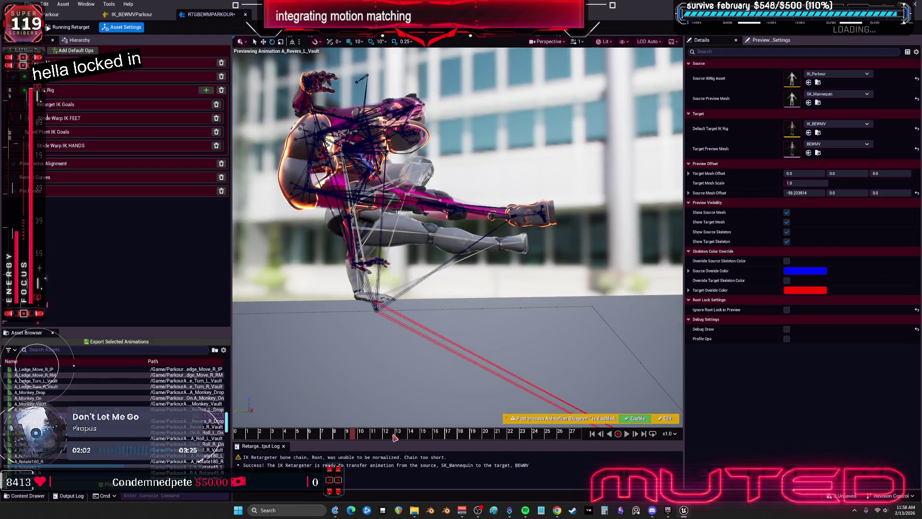
{"action": "mouse_move", "coordinate": [367, 435]}
{"action": "left_mouse_down"}
{"action": "mouse_move", "coordinate": [235, 432]}
{"action": "mouse_move", "coordinate": [443, 440]}
{"action": "mouse_move", "coordinate": [300, 453]}
{"action": "left_mouse_up"}
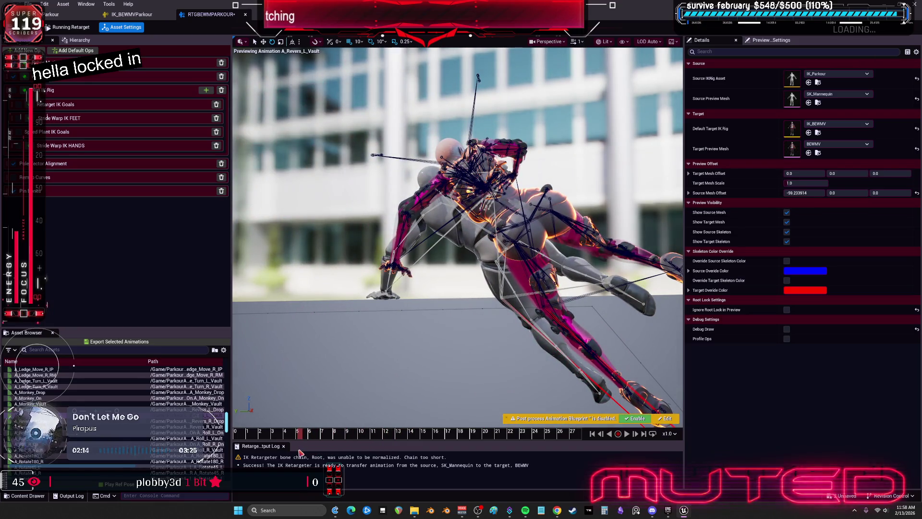
{"action": "mouse_move", "coordinate": [336, 384]}
{"action": "left_mouse_down"}
{"action": "mouse_move", "coordinate": [346, 365]}
{"action": "mouse_move", "coordinate": [398, 326]}
{"action": "left_mouse_up"}
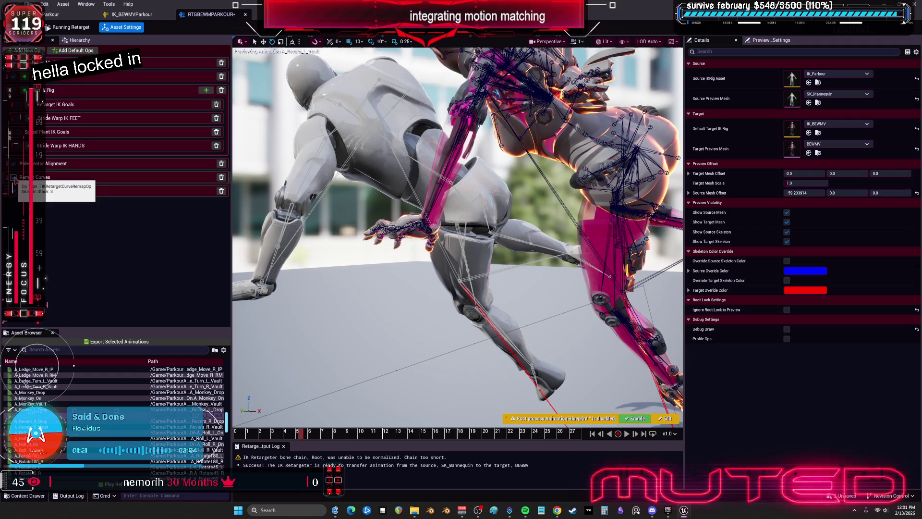
{"action": "left_click", "coordinate": [22, 131]}
{"action": "key", "text": "Up"}
{"action": "key", "text": "Up"}
{"action": "key", "text": "Up"}
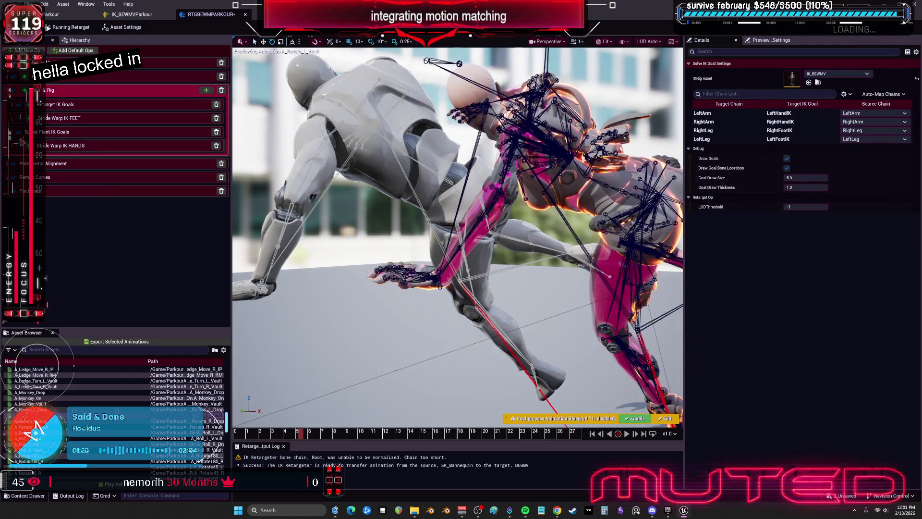
Review Stride Warp IK FEET (Warp Forwards 0.25, Sideways Offset -1.5), then preview A_Rotate45_L.
{"action": "left_click", "coordinate": [26, 118]}
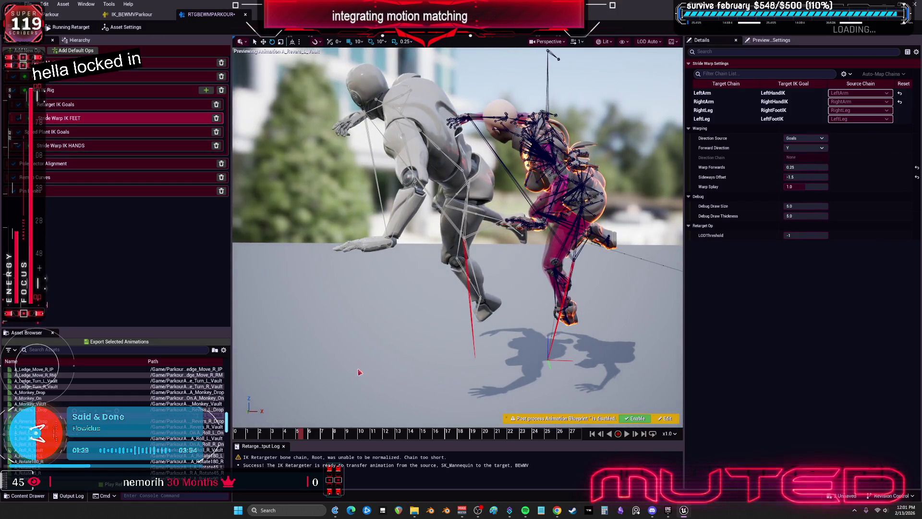
{"action": "left_click_drag", "start_coordinate": [301, 435], "coordinate": [334, 434]}
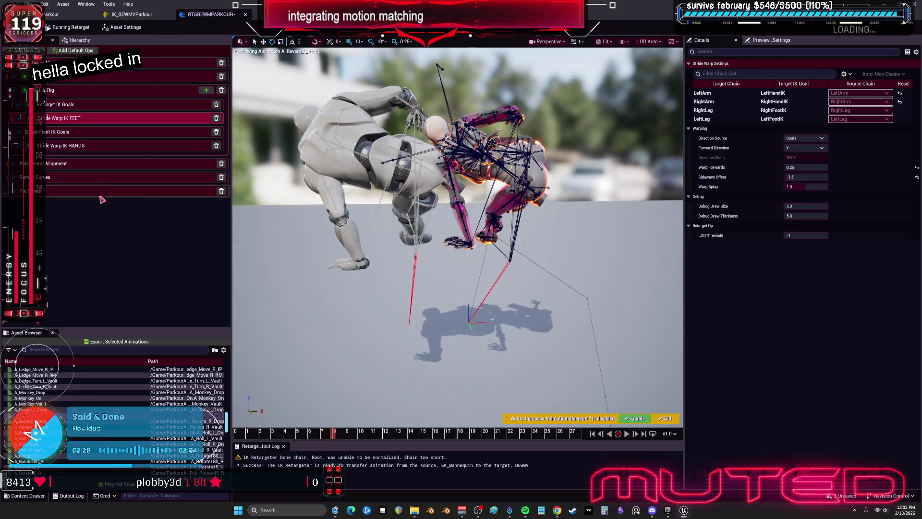
{"action": "scroll", "coordinate": [48, 422], "scroll_direction": "down", "scroll_amount": 2}
{"action": "left_click", "coordinate": [67, 433]}
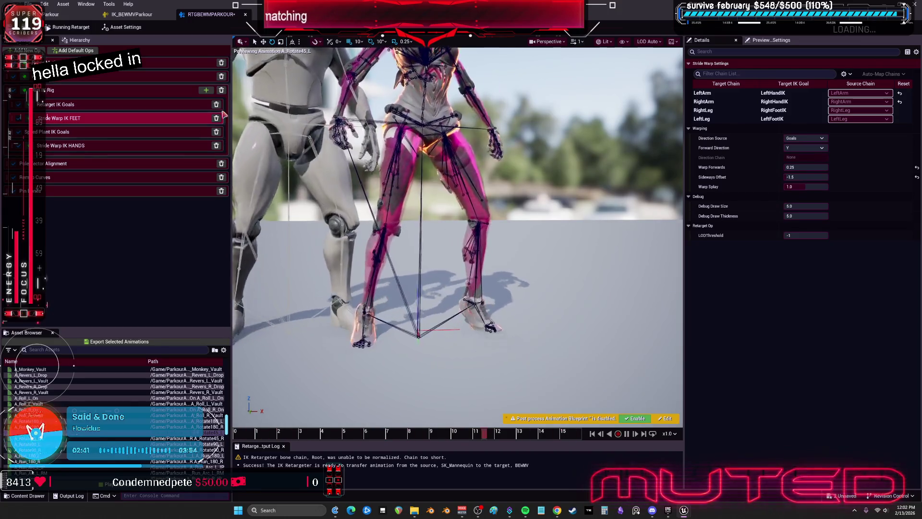
In retarget-pose editing, select the pelvis and set its rotation Z offset to 0.
{"action": "left_click", "coordinate": [72, 27]}
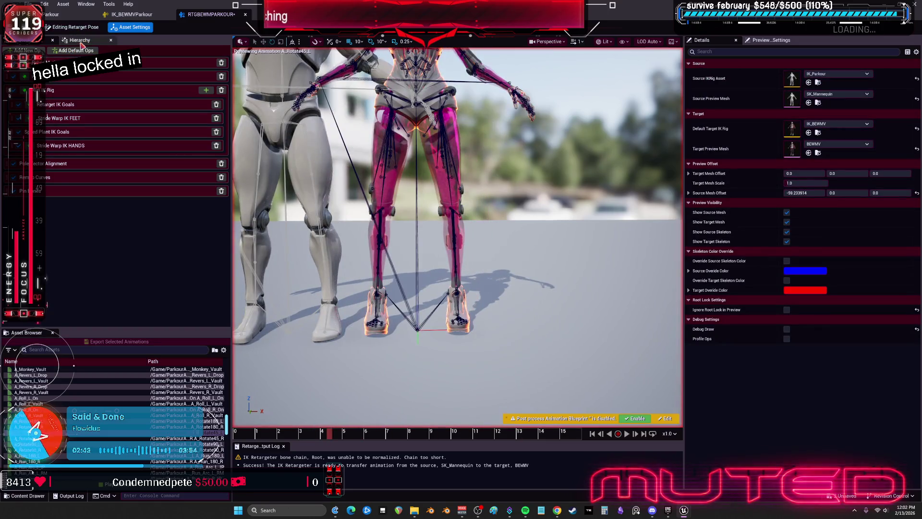
{"action": "left_click", "coordinate": [80, 41]}
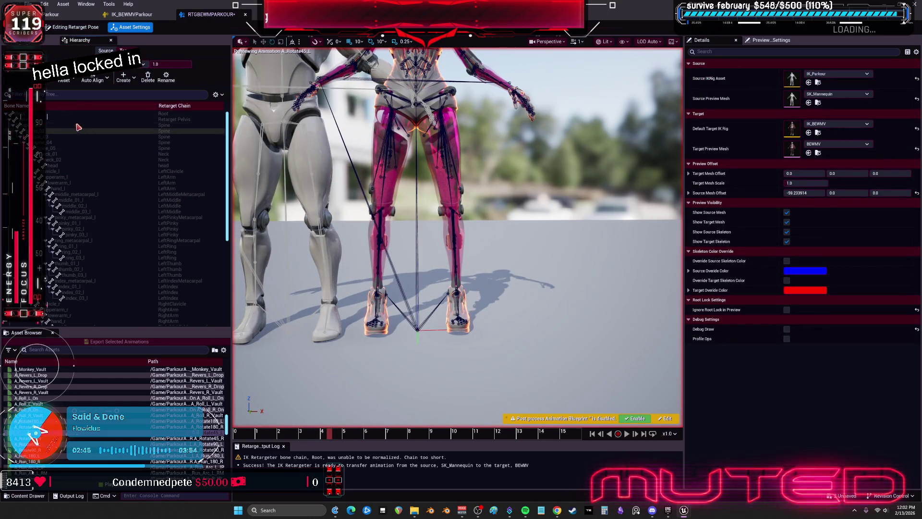
{"action": "left_click", "coordinate": [81, 119]}
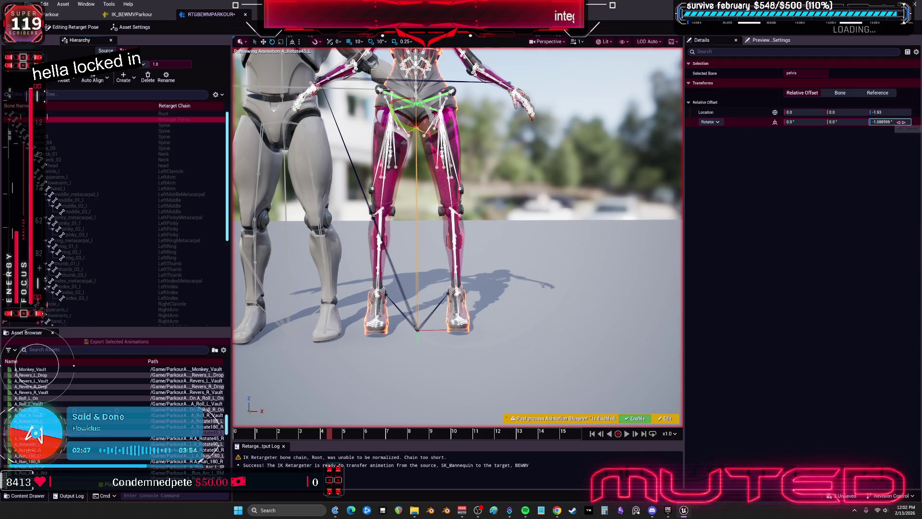
{"action": "left_click", "coordinate": [899, 122]}
{"action": "type", "text": "0"}
{"action": "key", "text": "Return"}
Set the pelvis location Z offset to 0 and resume the running retarget preview.
{"action": "left_click", "coordinate": [890, 112]}
{"action": "type", "text": "0"}
{"action": "key", "text": "Return"}
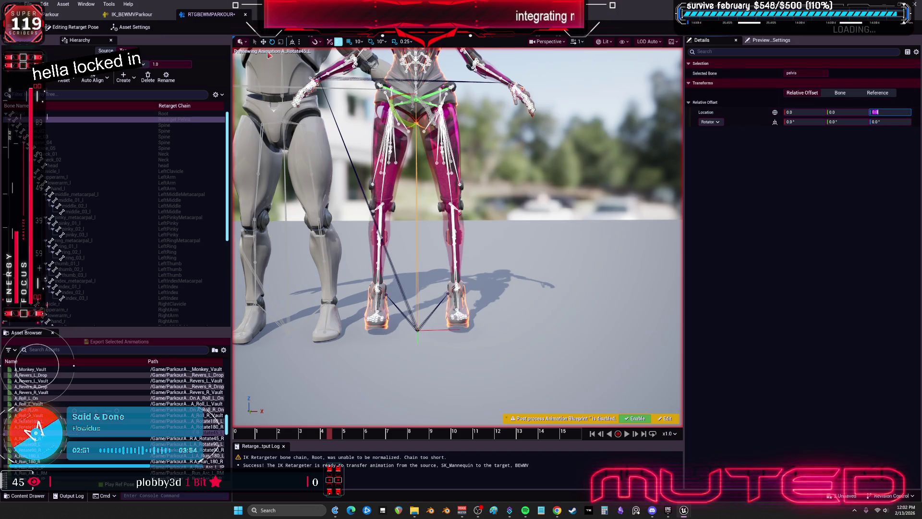
{"action": "left_click", "coordinate": [72, 27]}
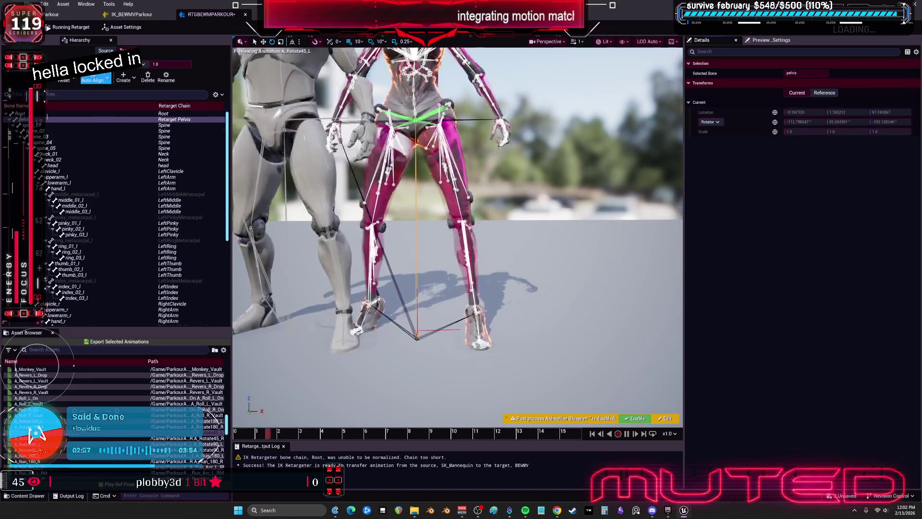
{"action": "left_click", "coordinate": [29, 40]}
In the Retarget IK Goals op, reset the LeftLeg goal Extension to 1.0.
{"action": "left_click", "coordinate": [61, 105]}
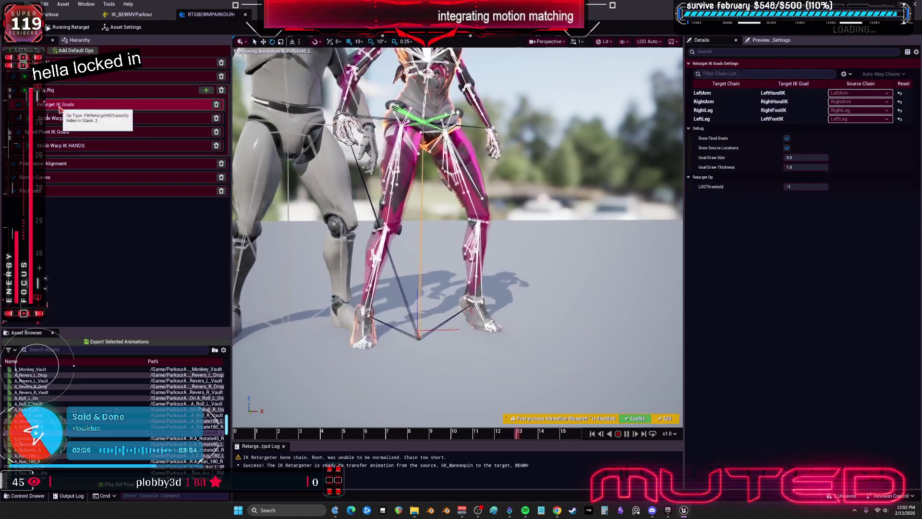
{"action": "left_click", "coordinate": [720, 119]}
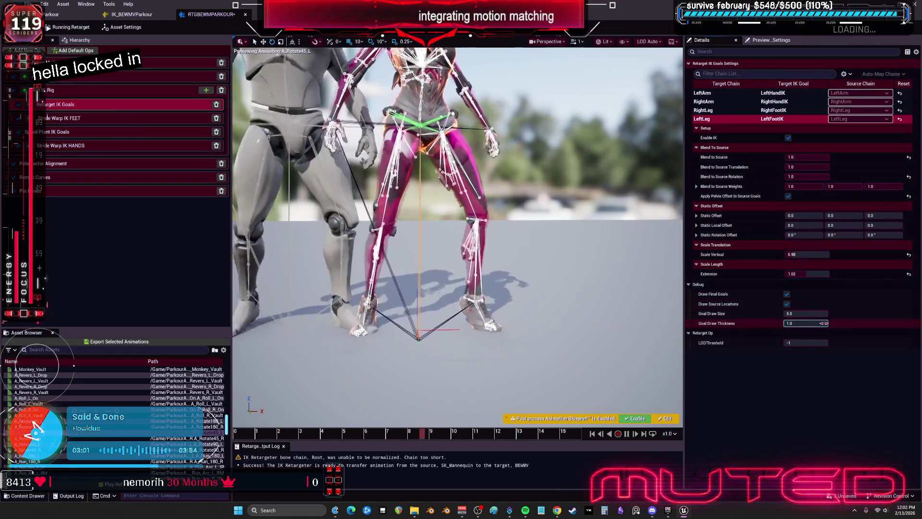
{"action": "left_click", "coordinate": [825, 273]}
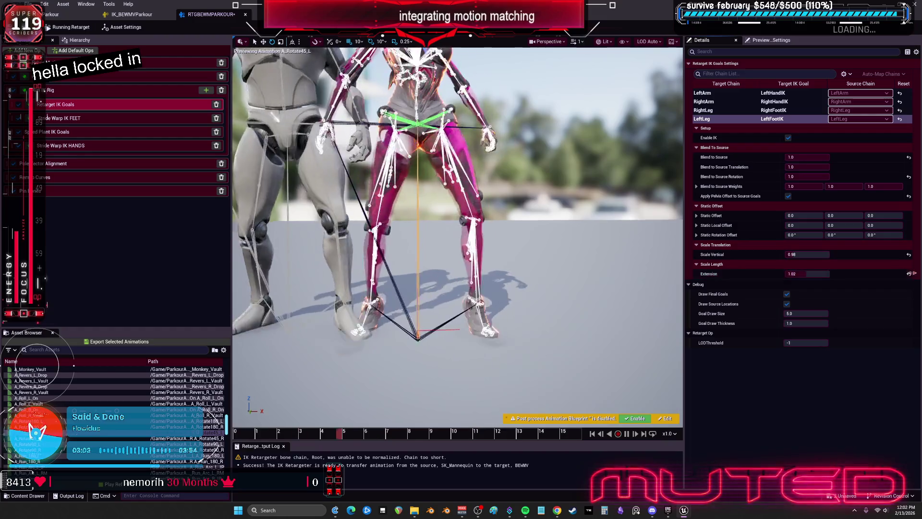
{"action": "left_click", "coordinate": [909, 275]}
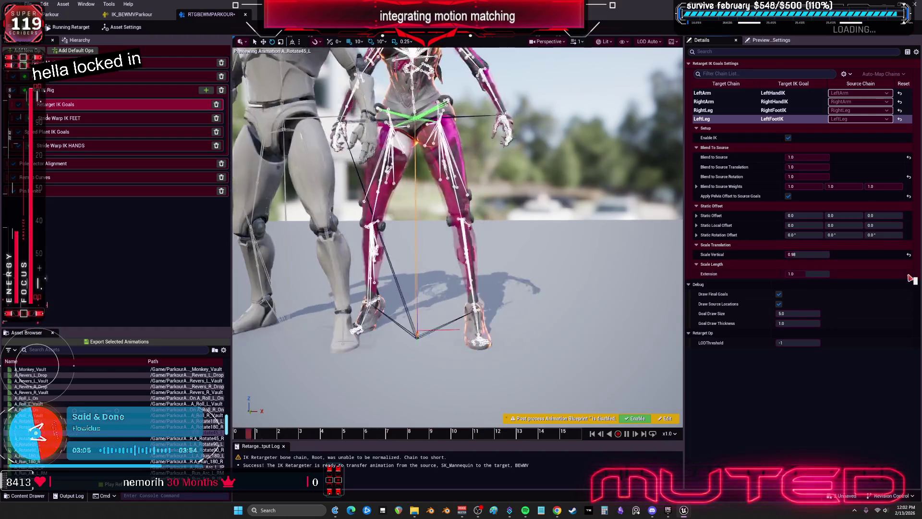
{"action": "left_click", "coordinate": [742, 111]}
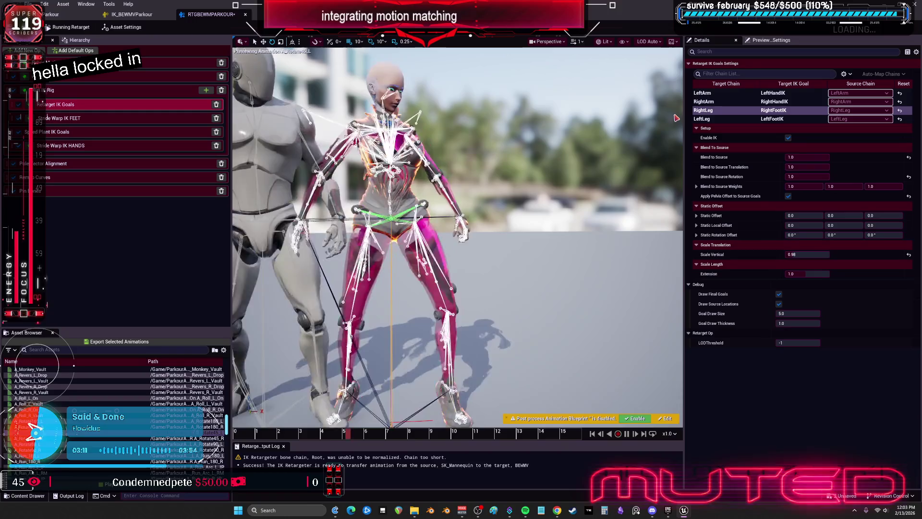
Lengthen the RightArm and LeftArm goal Extensions to about 1.09.
{"action": "left_click", "coordinate": [716, 101]}
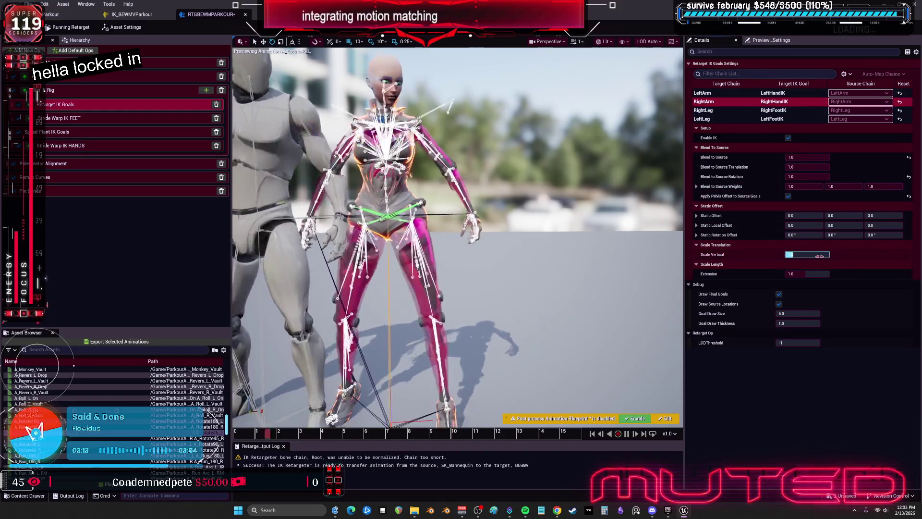
{"action": "left_click", "coordinate": [820, 256]}
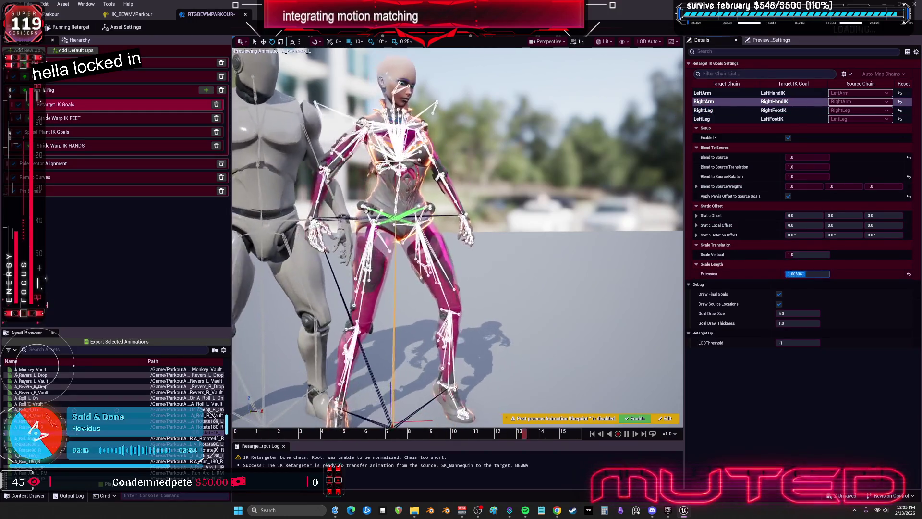
{"action": "left_click_drag", "start_coordinate": [806, 274], "coordinate": [816, 273]}
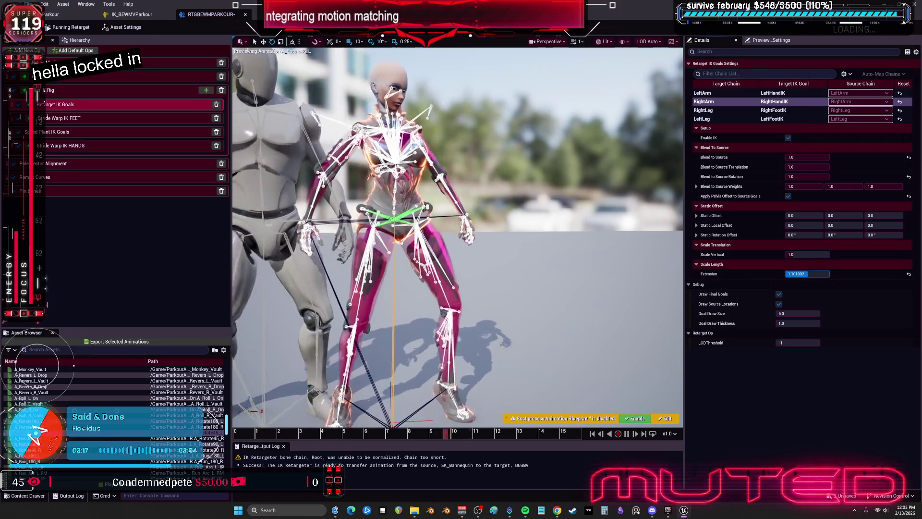
{"action": "left_click", "coordinate": [781, 94]}
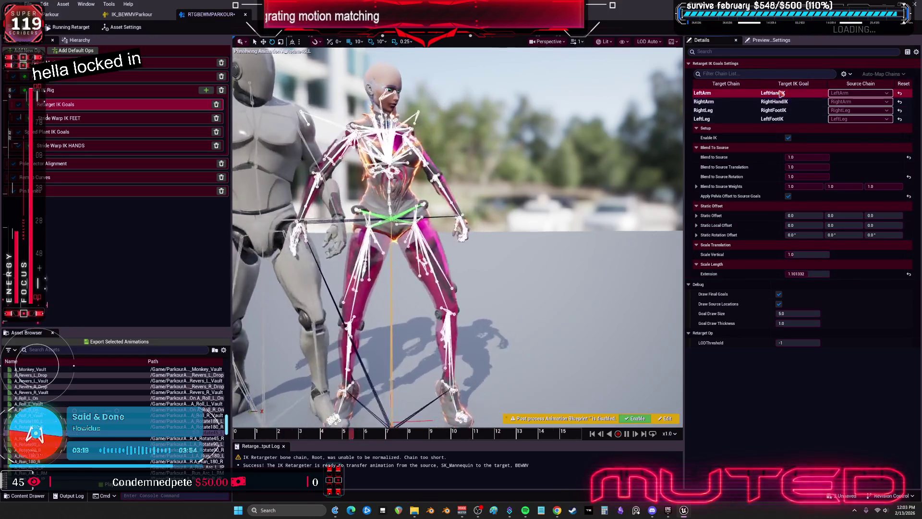
{"action": "left_click_drag", "start_coordinate": [807, 272], "coordinate": [811, 273]}
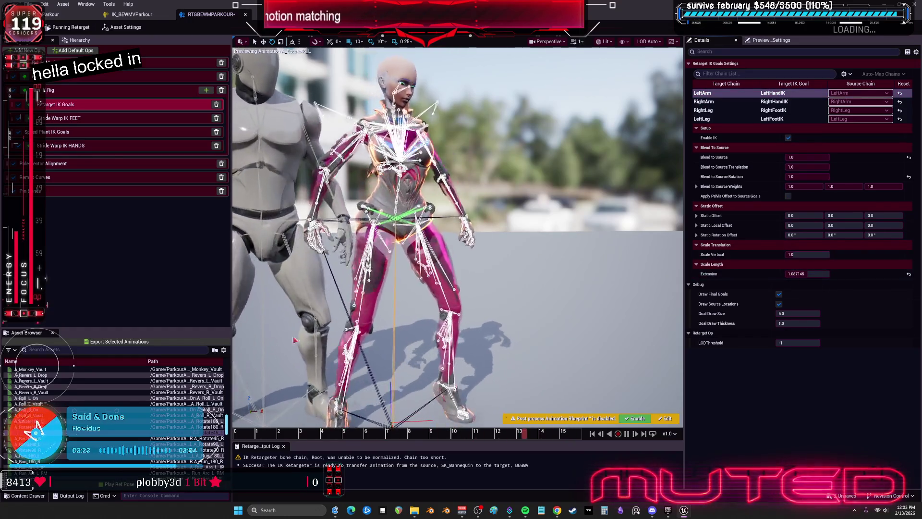
Preview the retarget on A_Run_180_R and A_Slide_L_Finish, pausing to inspect the pose.
{"action": "scroll", "coordinate": [61, 408], "scroll_direction": "down", "scroll_amount": 3}
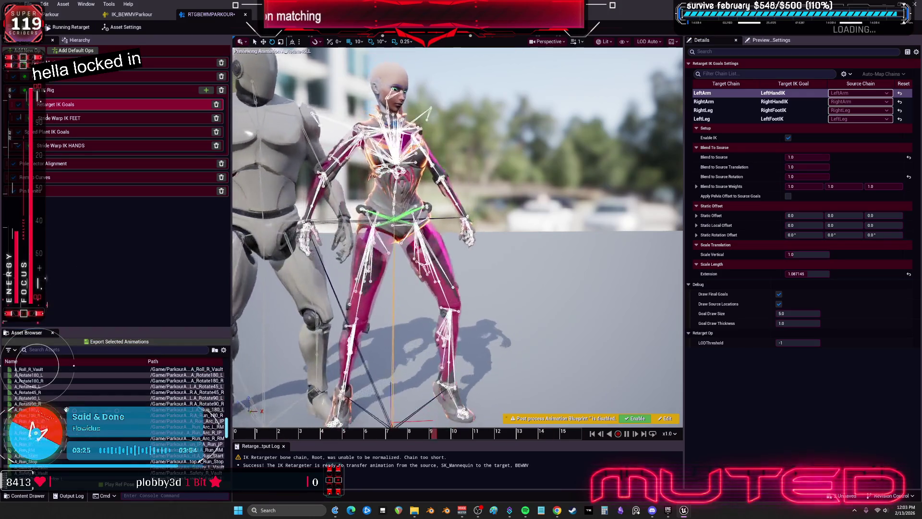
{"action": "left_click", "coordinate": [65, 414]}
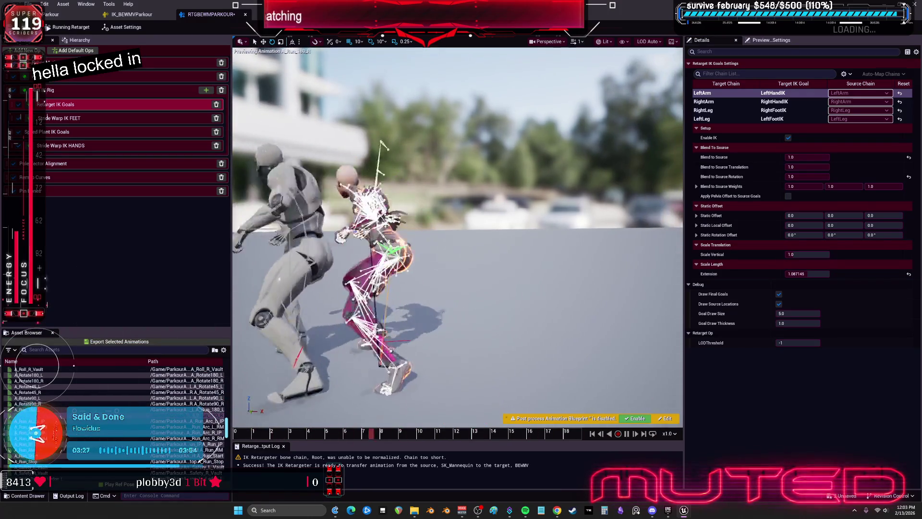
{"action": "scroll", "coordinate": [66, 396], "scroll_direction": "down", "scroll_amount": 6}
{"action": "left_click", "coordinate": [66, 386]}
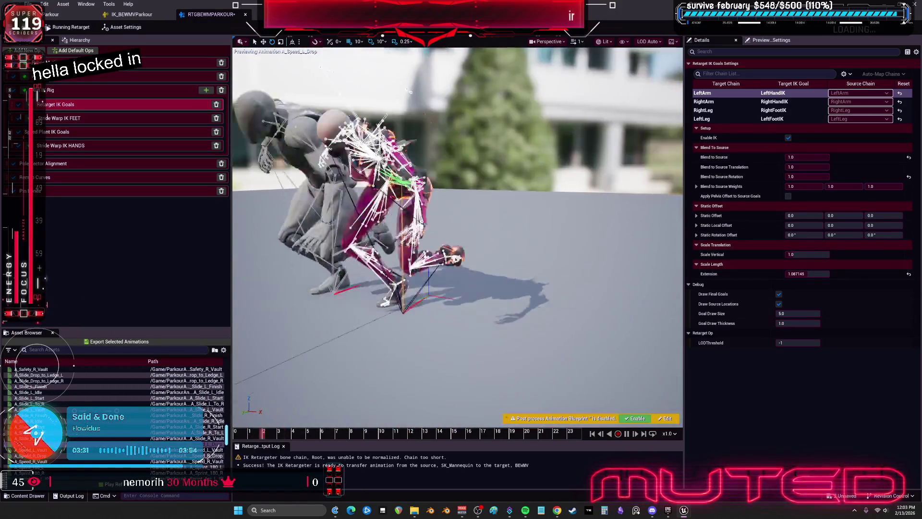
{"action": "left_click", "coordinate": [625, 435]}
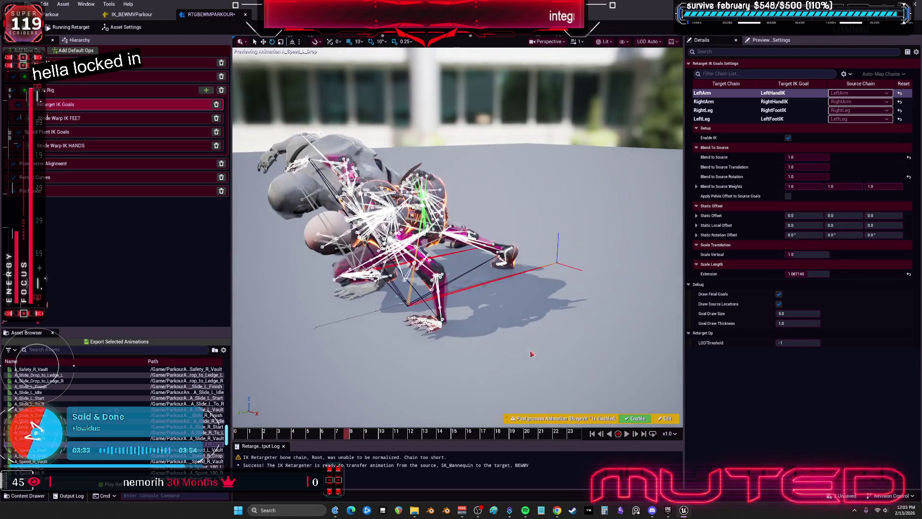
{"action": "scroll", "coordinate": [458, 237], "scroll_direction": "up", "scroll_amount": 5}
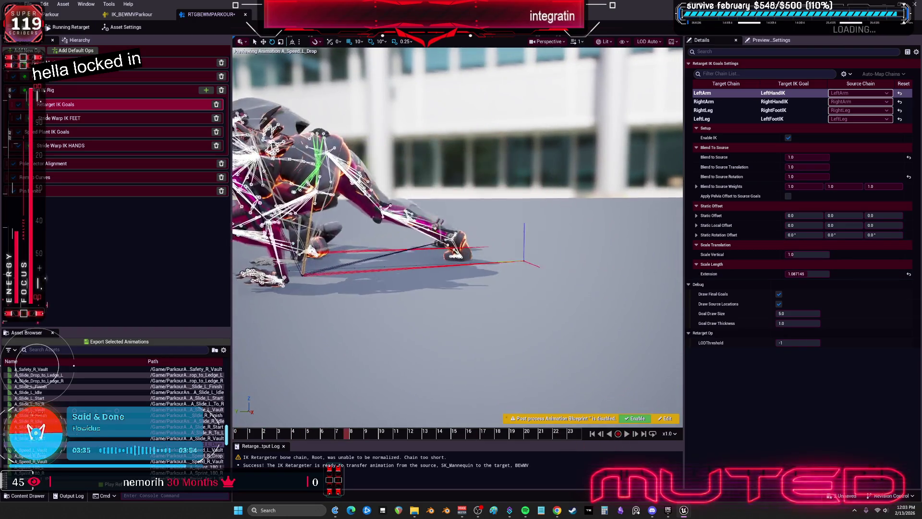
Scrub the crouched pose, then preview A_Sprint_180_R, A_Sprint_RM and A_Thief_L_Vault.
{"action": "mouse_move", "coordinate": [517, 338]}
{"action": "left_mouse_down"}
{"action": "mouse_move", "coordinate": [481, 336]}
{"action": "mouse_move", "coordinate": [518, 338]}
{"action": "left_mouse_up"}
{"action": "mouse_move", "coordinate": [380, 432]}
{"action": "left_mouse_down"}
{"action": "mouse_move", "coordinate": [339, 440]}
{"action": "mouse_move", "coordinate": [417, 436]}
{"action": "left_mouse_up"}
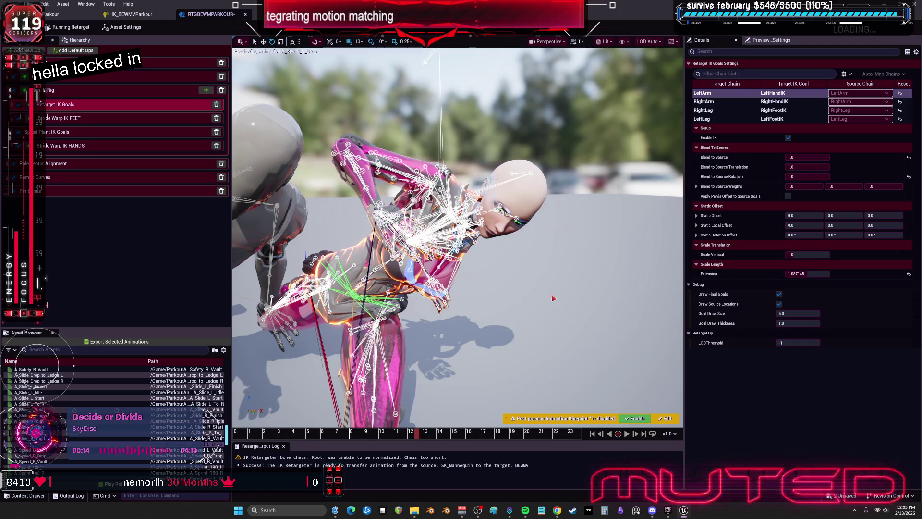
{"action": "scroll", "coordinate": [62, 365], "scroll_direction": "down", "scroll_amount": 2}
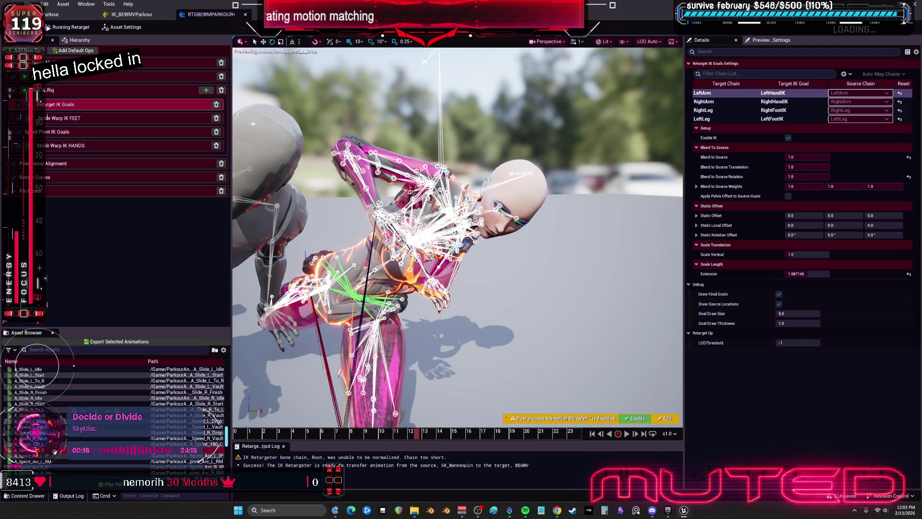
{"action": "left_click", "coordinate": [29, 449]}
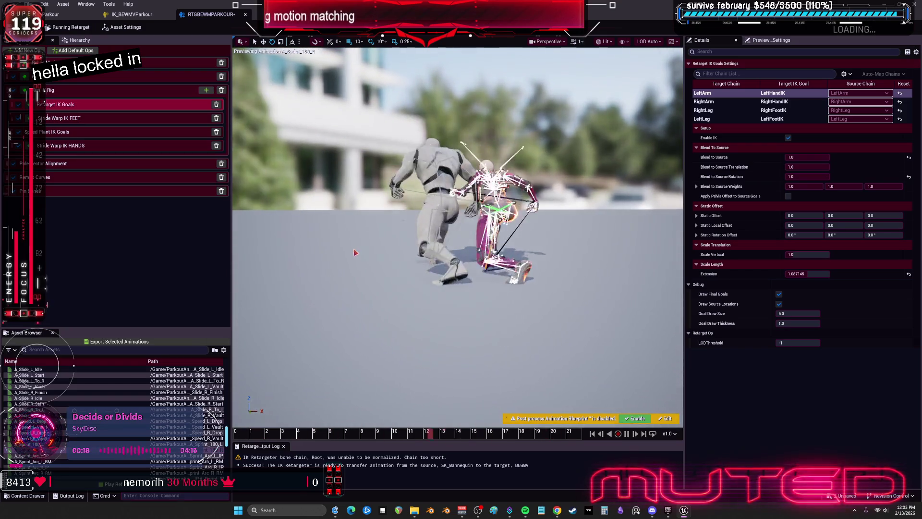
{"action": "scroll", "coordinate": [115, 380], "scroll_direction": "down", "scroll_amount": 3}
{"action": "left_click", "coordinate": [63, 449]}
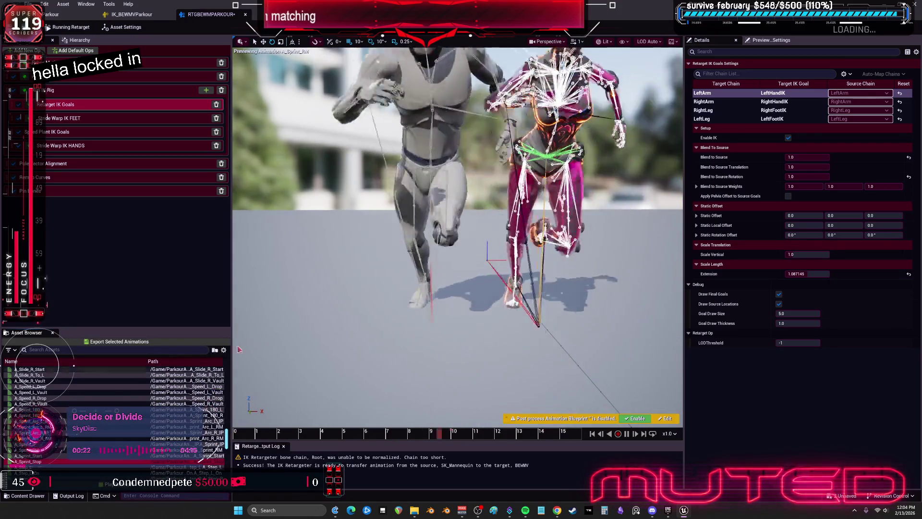
{"action": "scroll", "coordinate": [28, 460], "scroll_direction": "down", "scroll_amount": 4}
{"action": "left_click", "coordinate": [28, 450]}
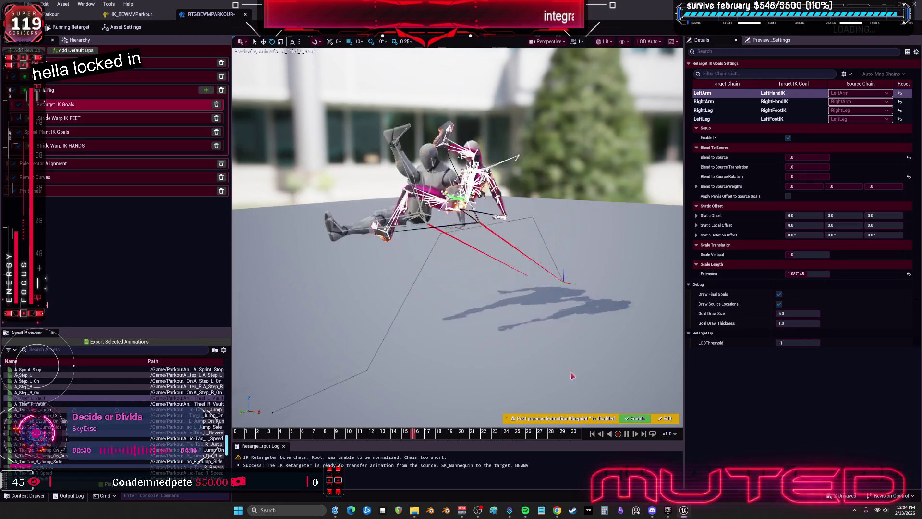
Pause A_Thief_L_Vault mid-vault, orbit closer, and scrub back a few frames to inspect the limbs.
{"action": "left_click", "coordinate": [627, 434]}
{"action": "left_click", "coordinate": [337, 432]}
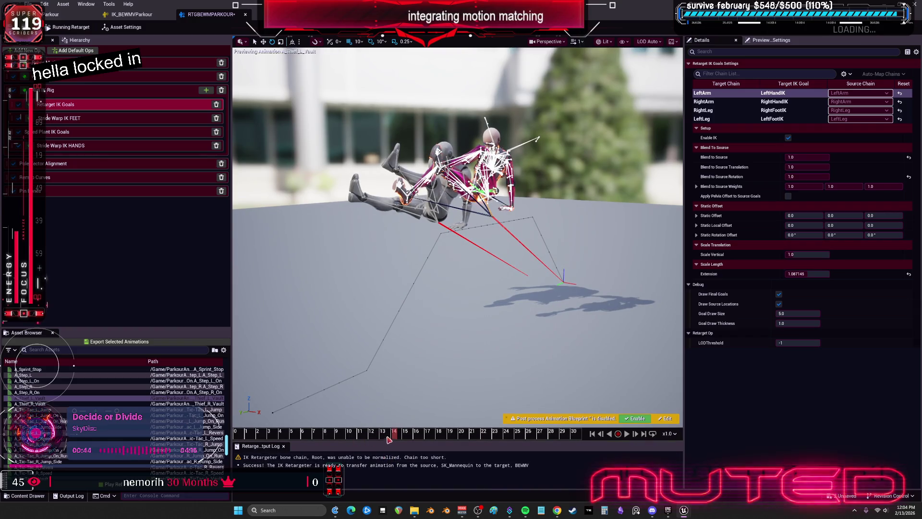
{"action": "left_click_drag", "start_coordinate": [447, 370], "coordinate": [447, 370]}
{"action": "mouse_move", "coordinate": [396, 438]}
{"action": "left_mouse_down"}
{"action": "mouse_move", "coordinate": [372, 459]}
{"action": "mouse_move", "coordinate": [422, 480]}
{"action": "mouse_move", "coordinate": [477, 483]}
{"action": "mouse_move", "coordinate": [387, 486]}
{"action": "left_mouse_up"}
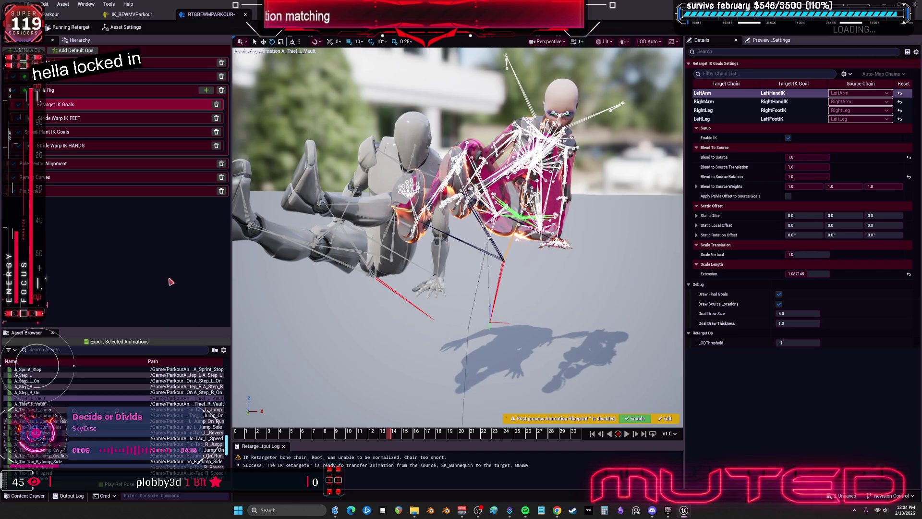
{"action": "mouse_move", "coordinate": [340, 440]}
{"action": "left_mouse_down"}
{"action": "mouse_move", "coordinate": [384, 448]}
{"action": "mouse_move", "coordinate": [367, 447]}
{"action": "mouse_move", "coordinate": [422, 440]}
{"action": "mouse_move", "coordinate": [359, 437]}
{"action": "mouse_move", "coordinate": [401, 440]}
{"action": "left_mouse_up"}
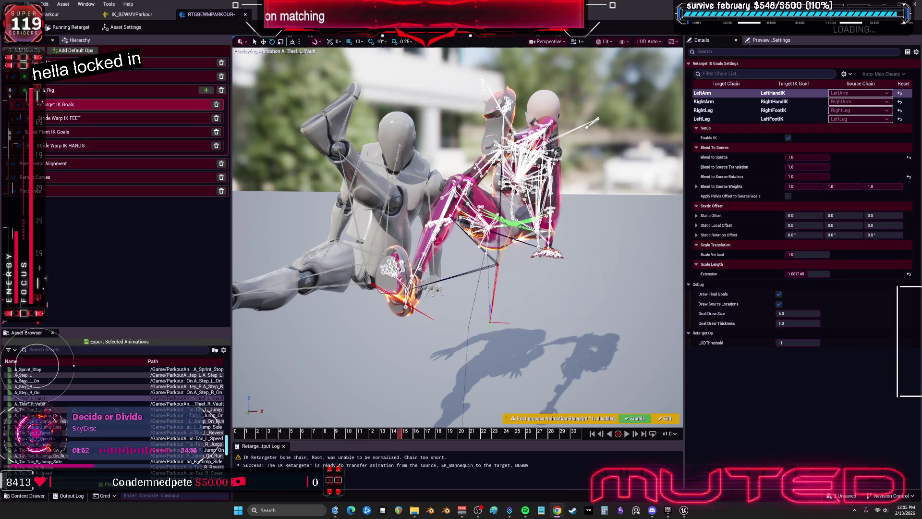
{"action": "key", "text": "alt+Tab"}
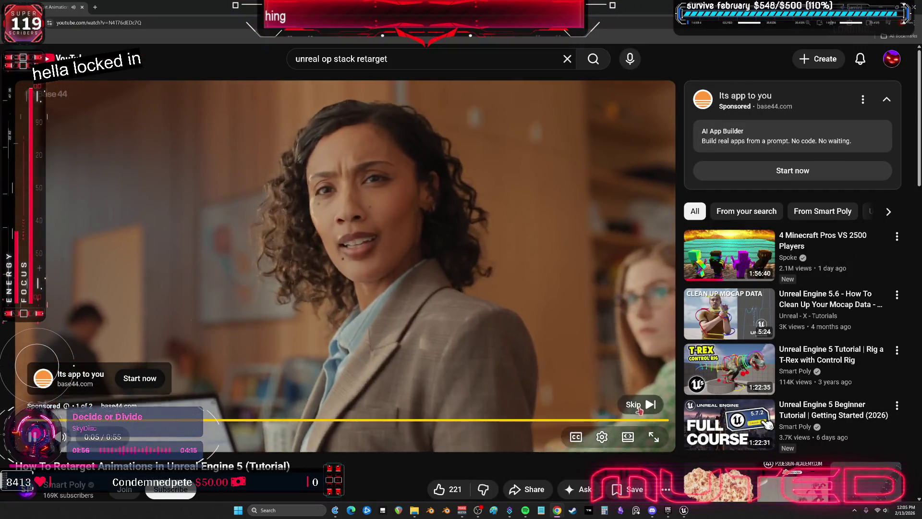
Skip the ad and watch the UE5 retargeting tutorial full screen.
{"action": "left_click", "coordinate": [640, 405]}
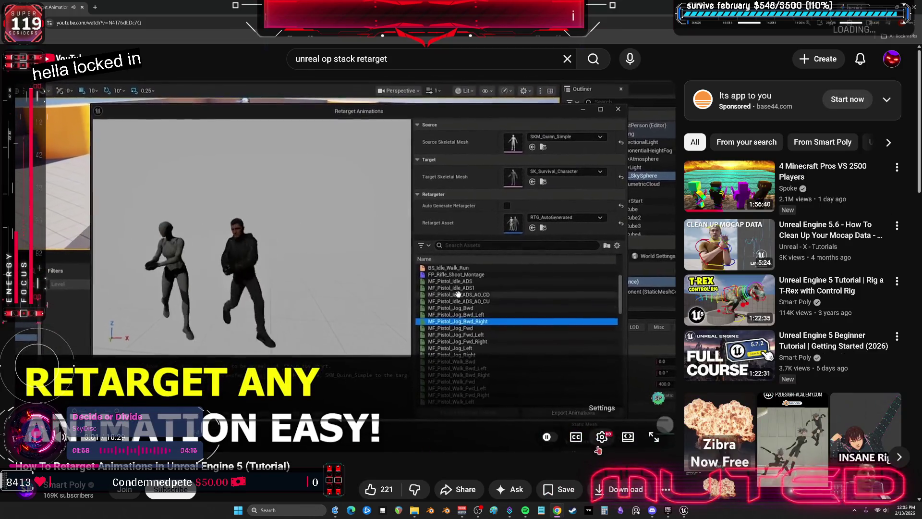
{"action": "left_click", "coordinate": [654, 437]}
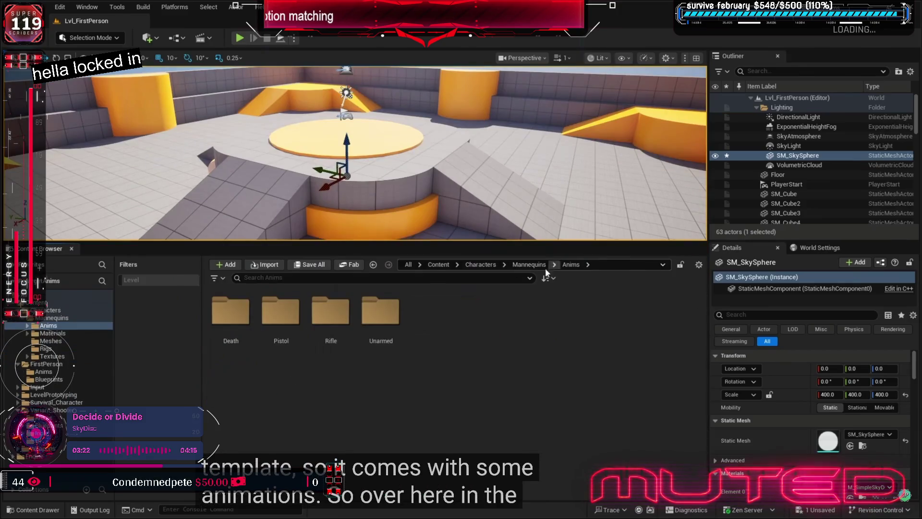
Browse to the Pistol animations folder and view the Survival Character's face close-up in the store listing.
{"action": "double_click", "coordinate": [344, 319]}
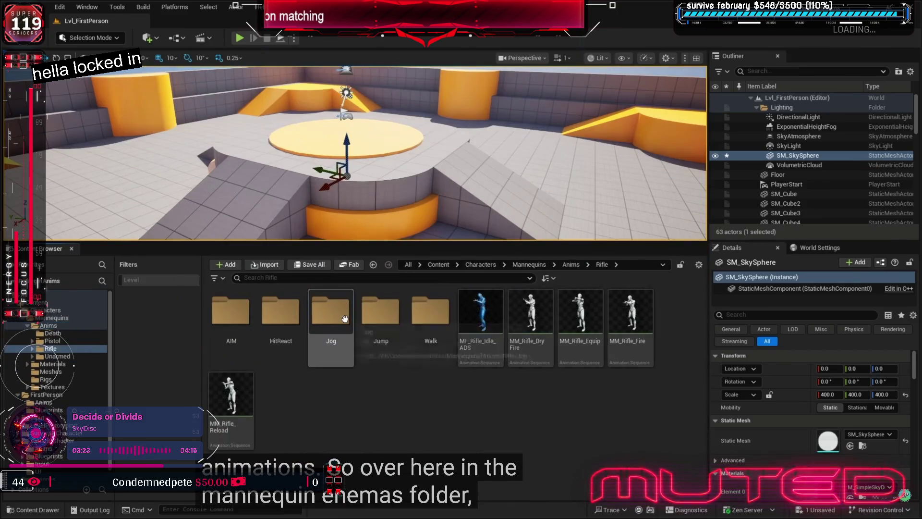
{"action": "left_click", "coordinate": [580, 265]}
{"action": "double_click", "coordinate": [302, 319]}
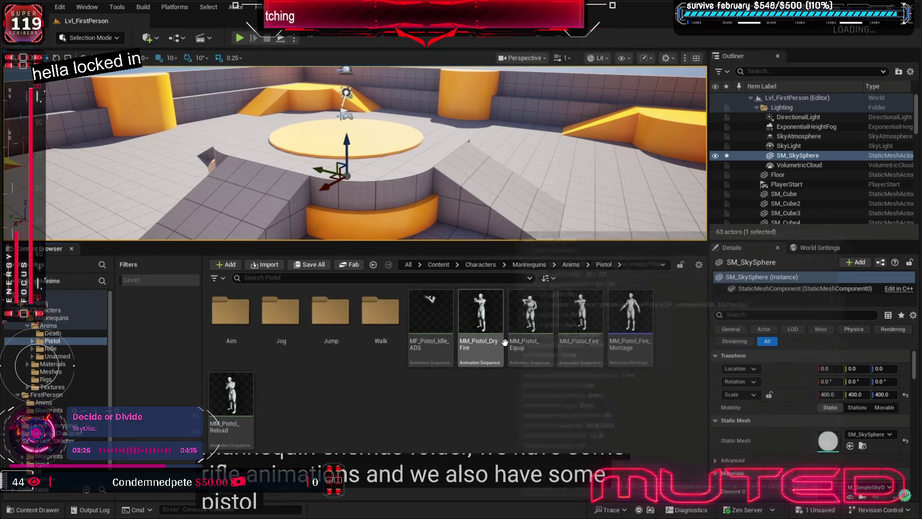
{"action": "mouse_move", "coordinate": [431, 343]}
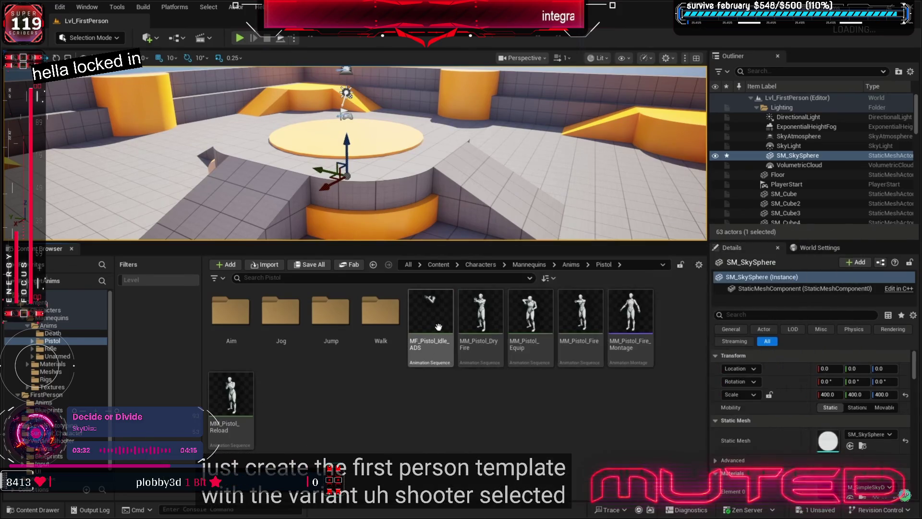
{"action": "key", "text": "alt+Tab"}
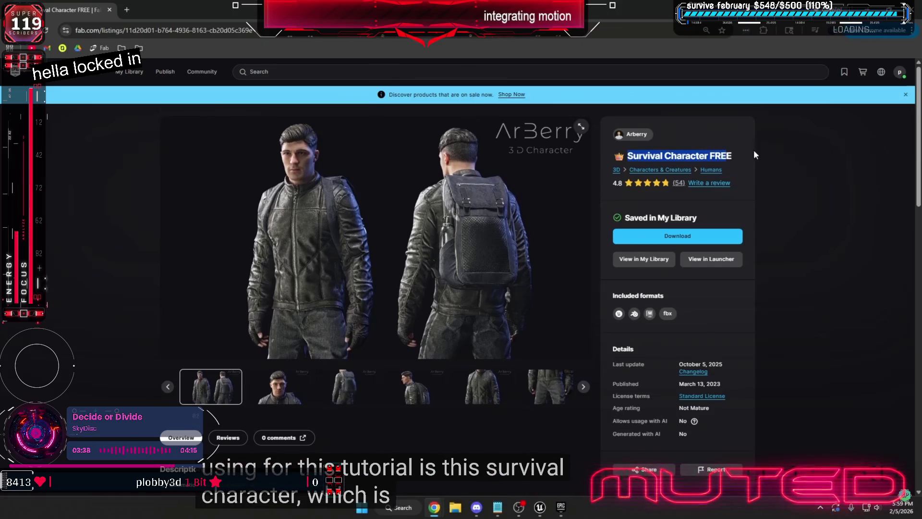
{"action": "left_click", "coordinate": [279, 386]}
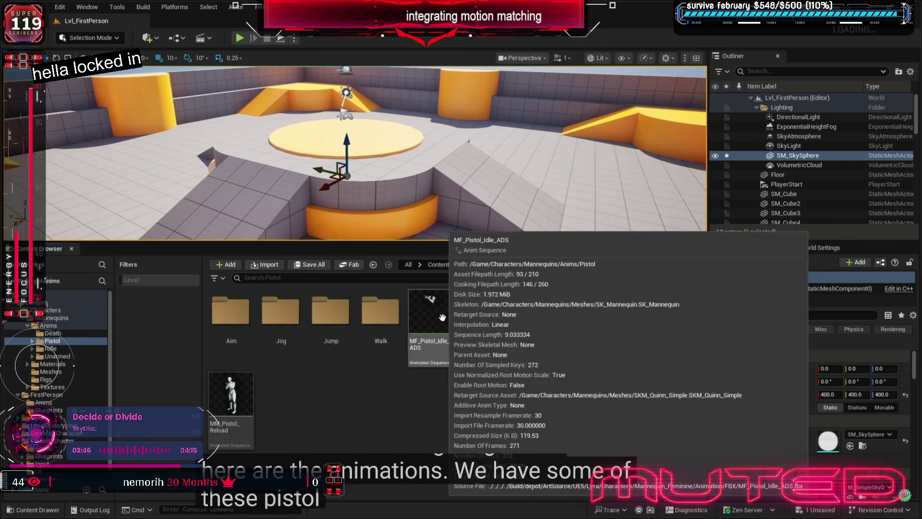
Preview MF_Pistol_Idle_ADS, close its editor, and bring up its asset actions.
{"action": "double_click", "coordinate": [442, 318]}
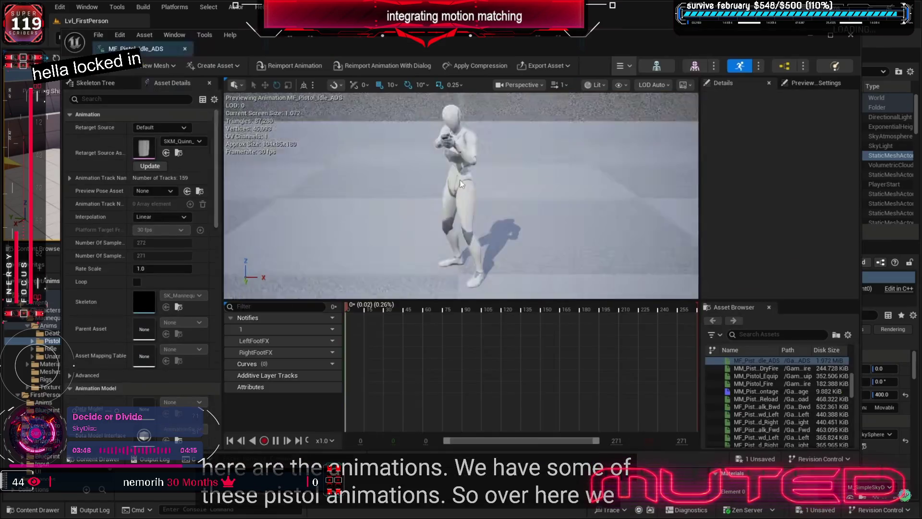
{"action": "scroll", "coordinate": [484, 137], "scroll_direction": "up", "scroll_amount": 5}
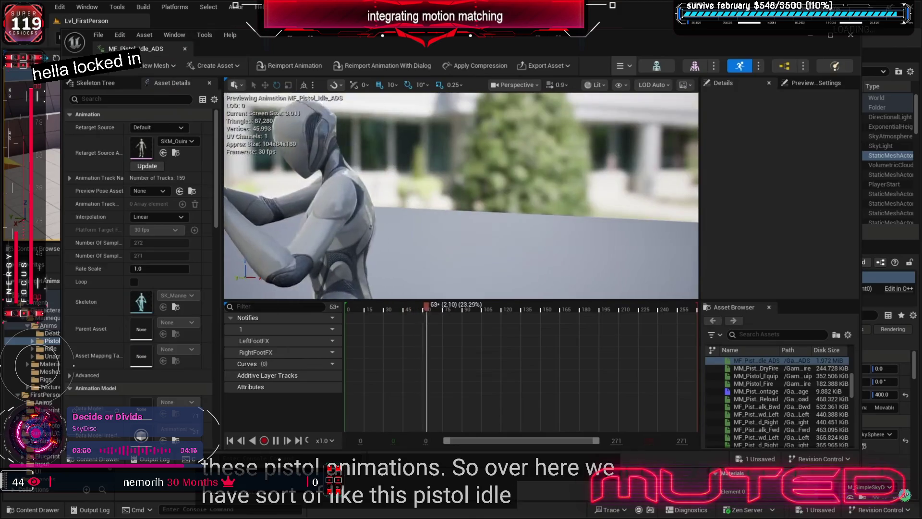
{"action": "scroll", "coordinate": [462, 196], "scroll_direction": "down", "scroll_amount": 2}
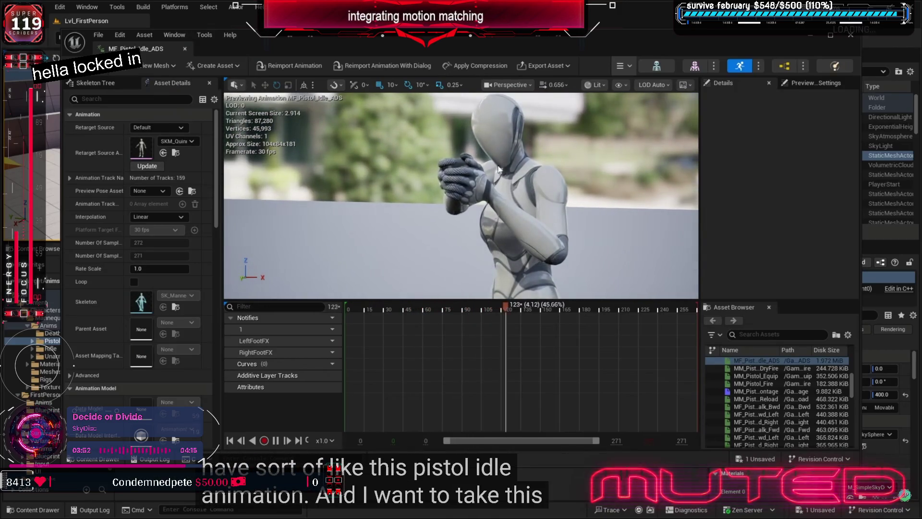
{"action": "scroll", "coordinate": [516, 168], "scroll_direction": "down", "scroll_amount": 2}
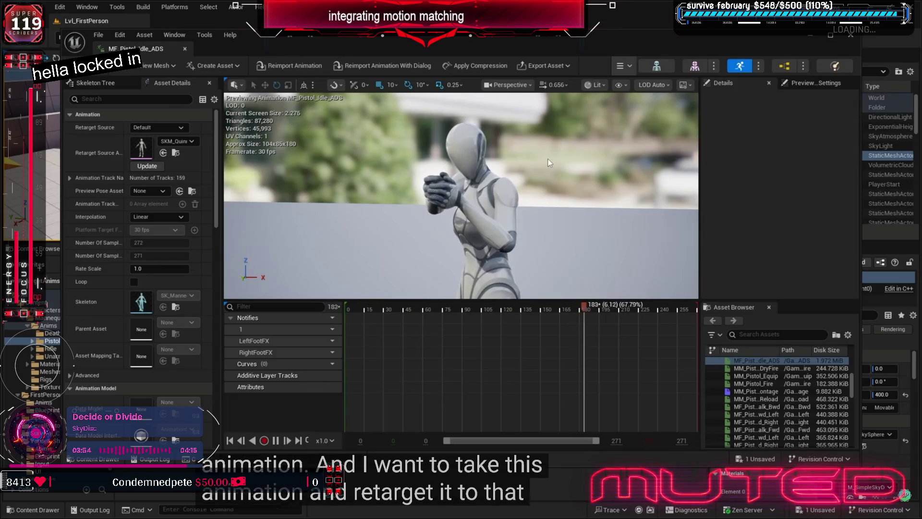
{"action": "left_click", "coordinate": [185, 46]}
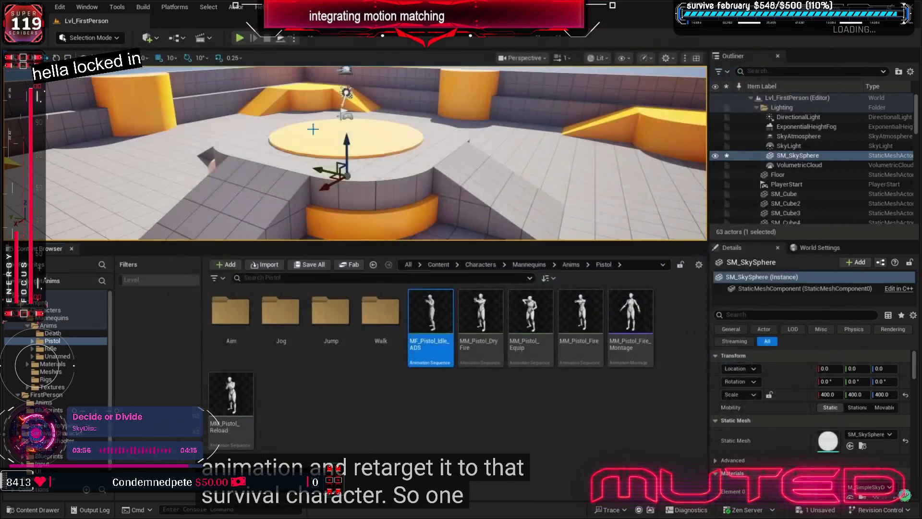
{"action": "right_click", "coordinate": [425, 335]}
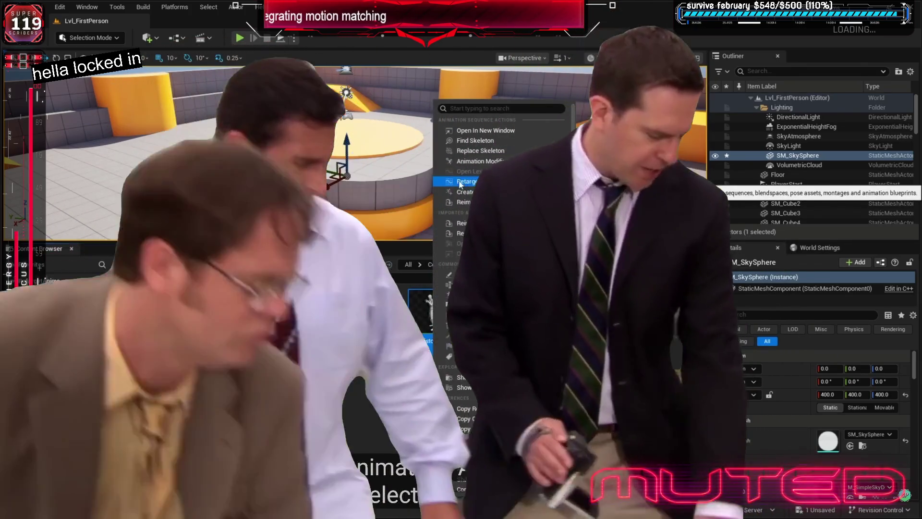
Retarget MF_Pistol_Idle_ADS onto SK_Survival_Character, filtering by 'idle' and previewing both characters.
{"action": "left_click", "coordinate": [459, 184]}
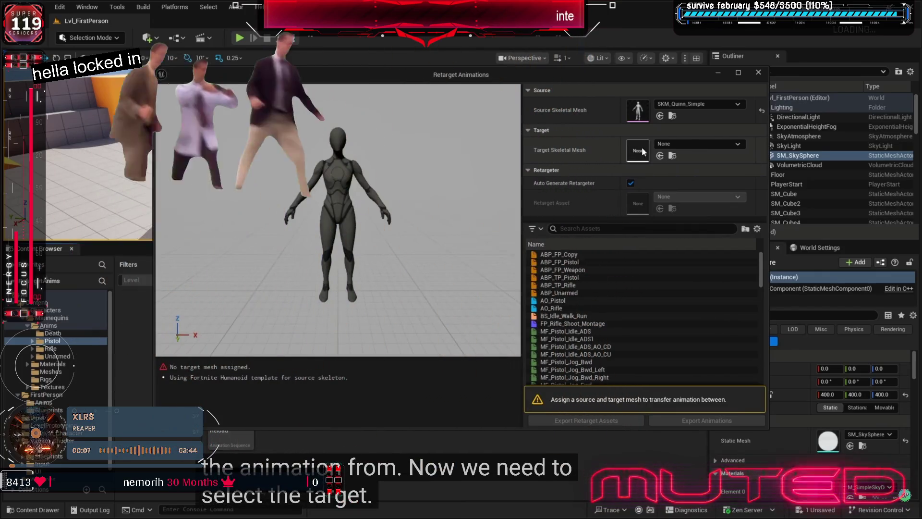
{"action": "left_click", "coordinate": [664, 143]}
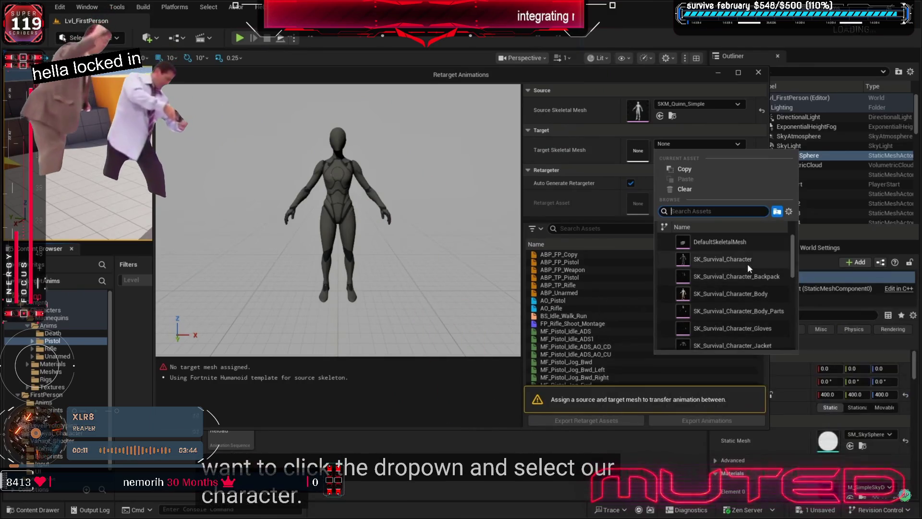
{"action": "left_click", "coordinate": [707, 259]}
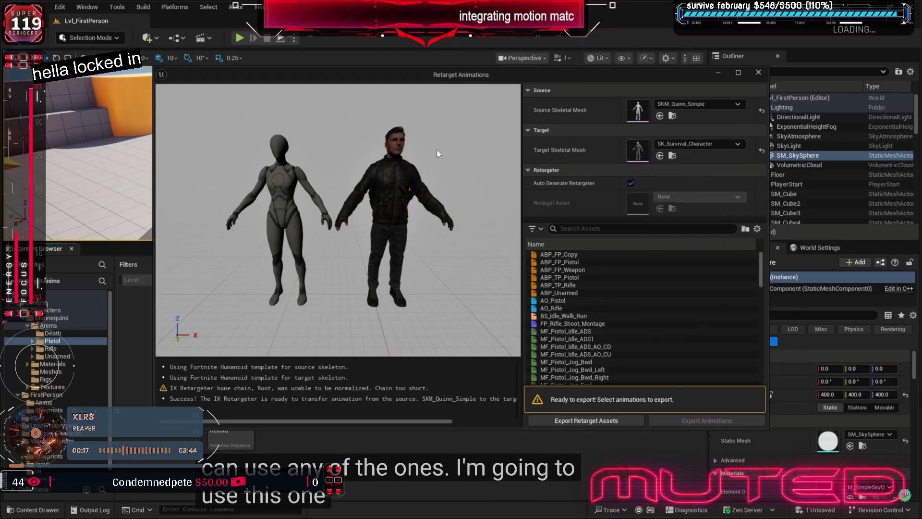
{"action": "left_click", "coordinate": [602, 231]}
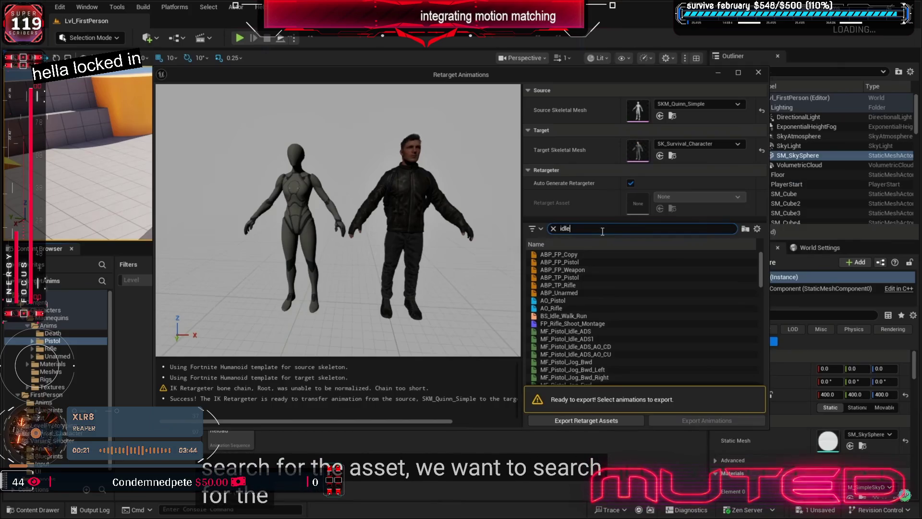
{"action": "type", "text": "idle"}
{"action": "left_click", "coordinate": [593, 263]}
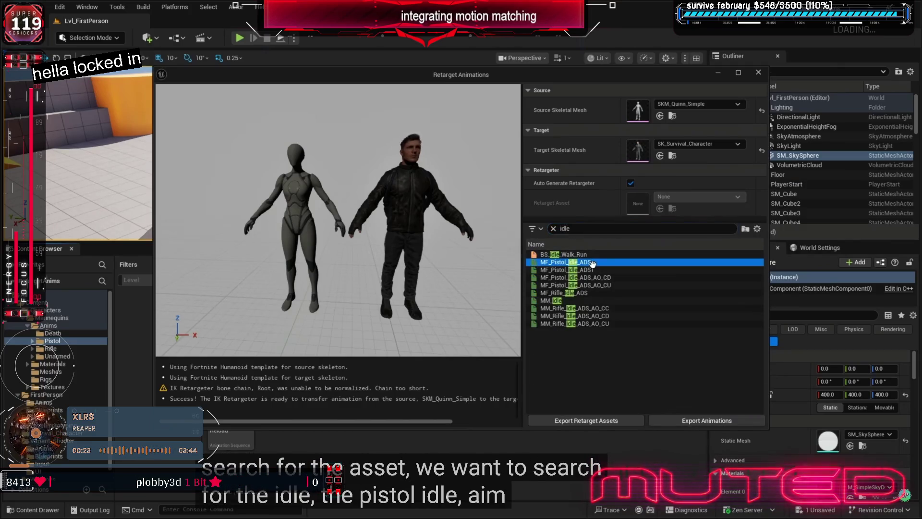
{"action": "mouse_move", "coordinate": [468, 180]}
{"action": "left_mouse_down"}
{"action": "mouse_move", "coordinate": [470, 153]}
{"action": "mouse_move", "coordinate": [470, 163]}
{"action": "mouse_move", "coordinate": [413, 169]}
{"action": "mouse_move", "coordinate": [466, 169]}
{"action": "left_mouse_up"}
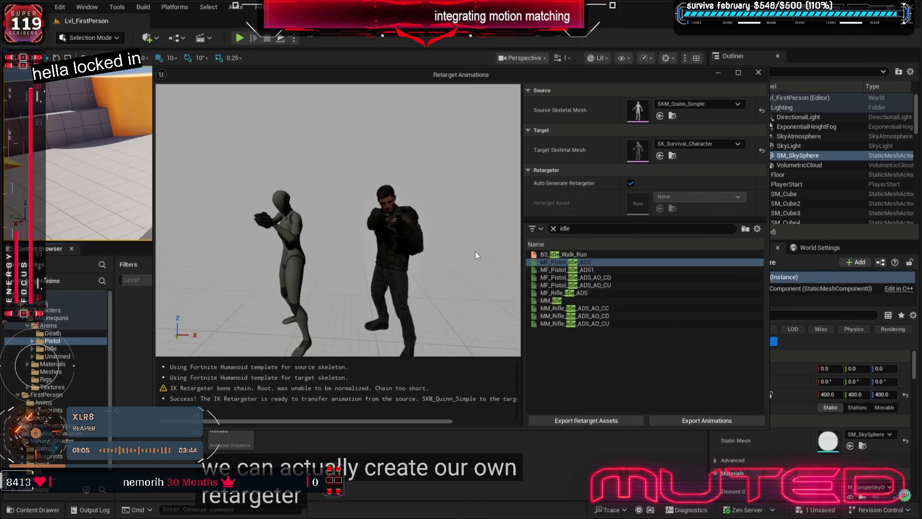
Export the auto-generated IK rigs and retargeter into a new NewFolder, then close the retargeting window.
{"action": "left_click", "coordinate": [569, 421]}
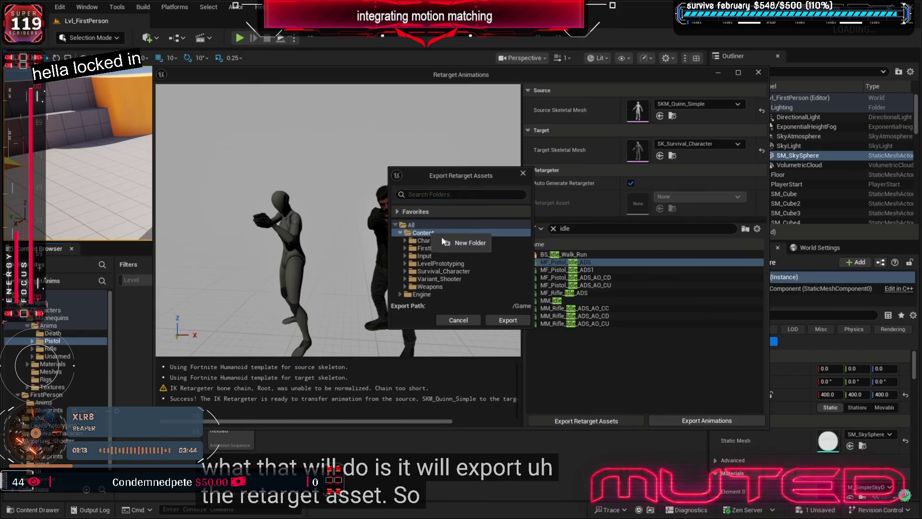
{"action": "left_click", "coordinate": [462, 244]}
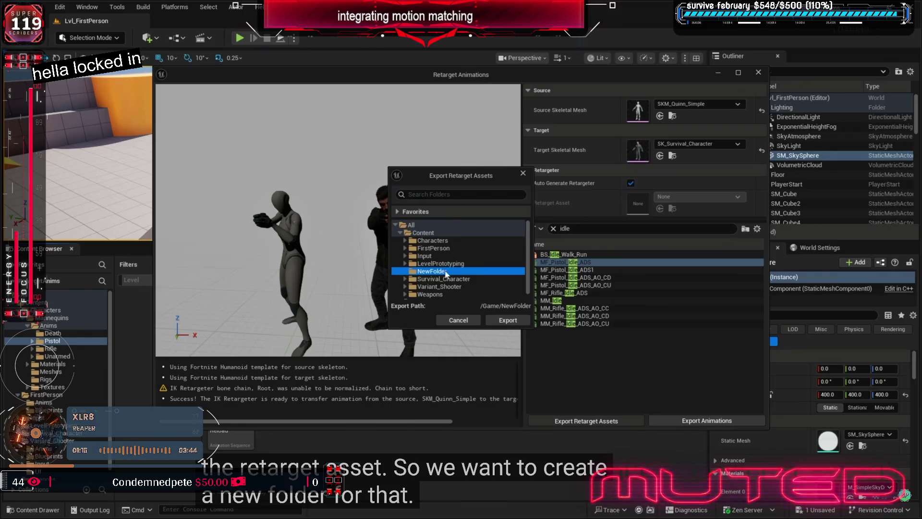
{"action": "left_click", "coordinate": [502, 320]}
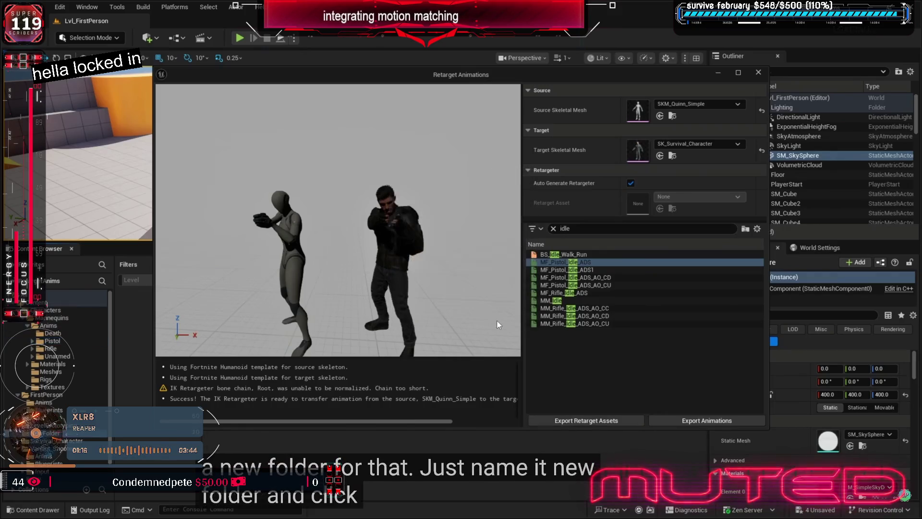
{"action": "left_click", "coordinate": [759, 73]}
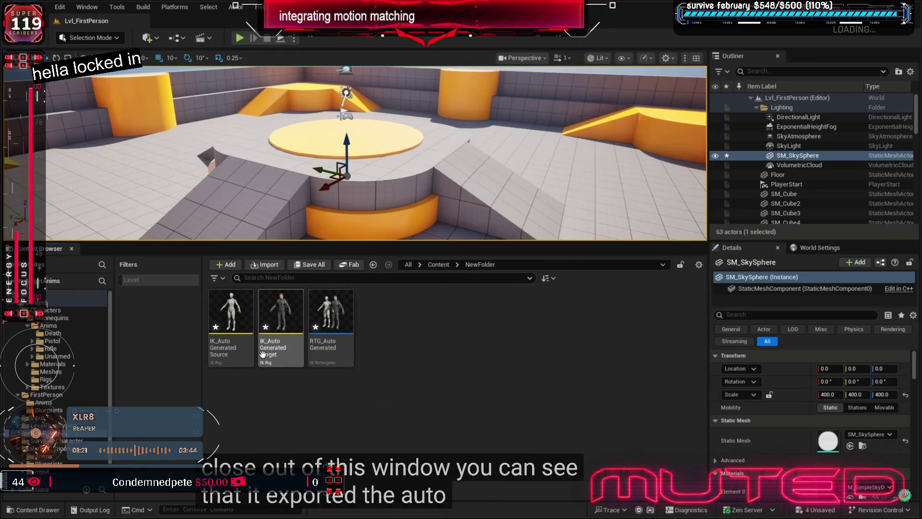
Save all assets and open RTG_AutoGenerated from NewFolder in the IK Retargeter editor.
{"action": "left_click", "coordinate": [41, 6]}
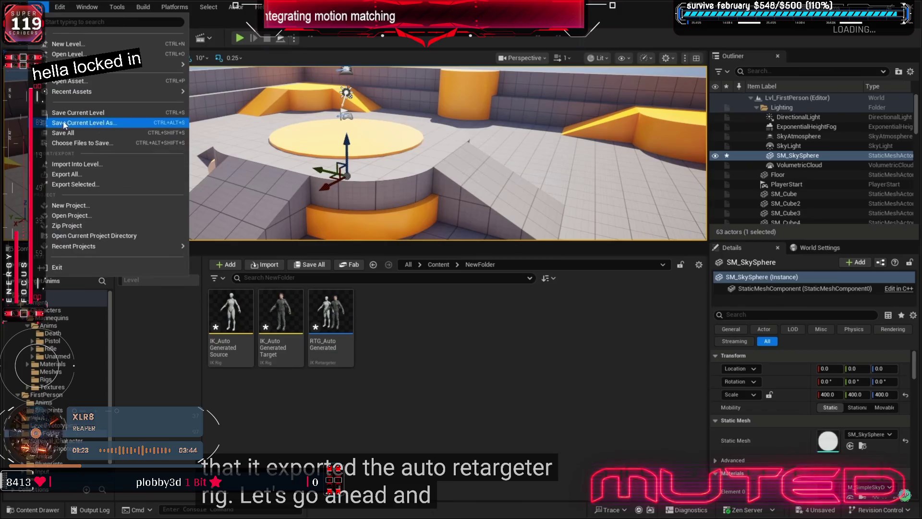
{"action": "left_click", "coordinate": [74, 132]}
{"action": "left_click", "coordinate": [327, 346]}
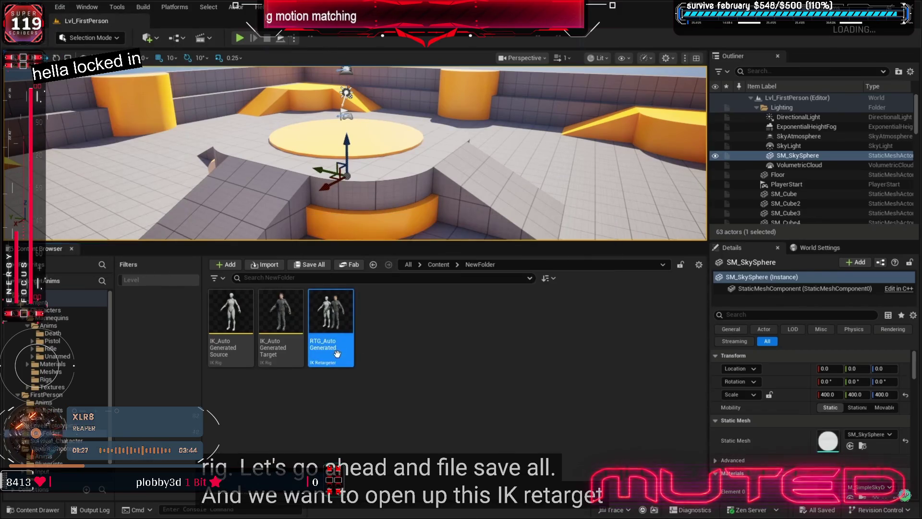
{"action": "left_click", "coordinate": [352, 388]}
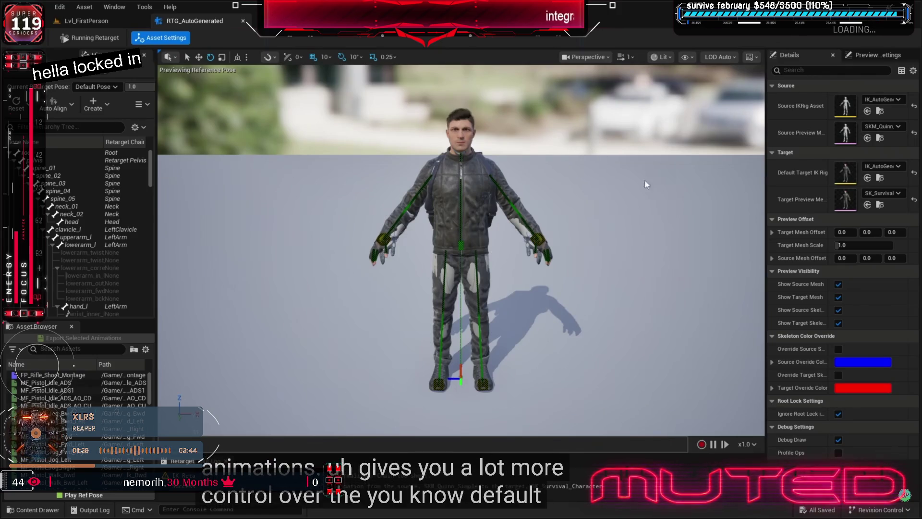
Shift the Target Mesh Offset X to about 117 for a side-by-side view, then reset it to 0.
{"action": "left_click_drag", "start_coordinate": [767, 164], "coordinate": [720, 163]}
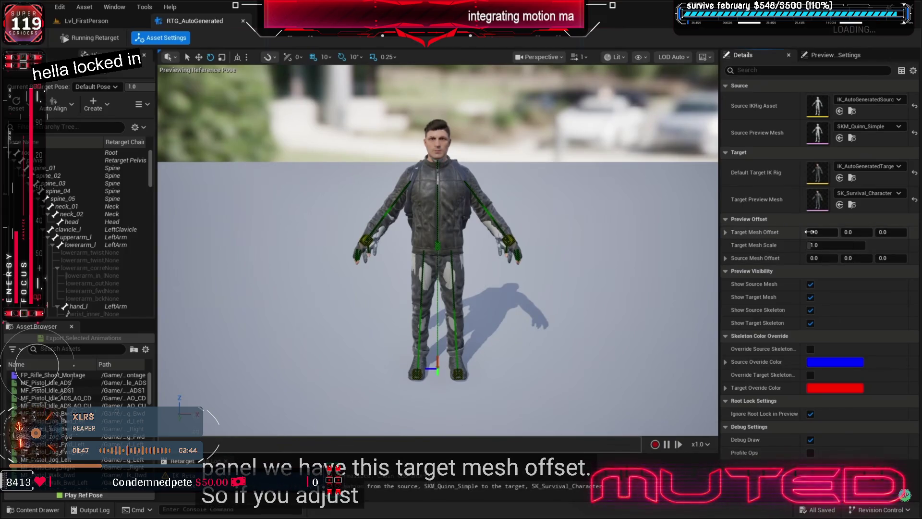
{"action": "left_click_drag", "start_coordinate": [823, 232], "coordinate": [852, 232]}
{"action": "scroll", "coordinate": [586, 201], "scroll_direction": "down", "scroll_amount": 3}
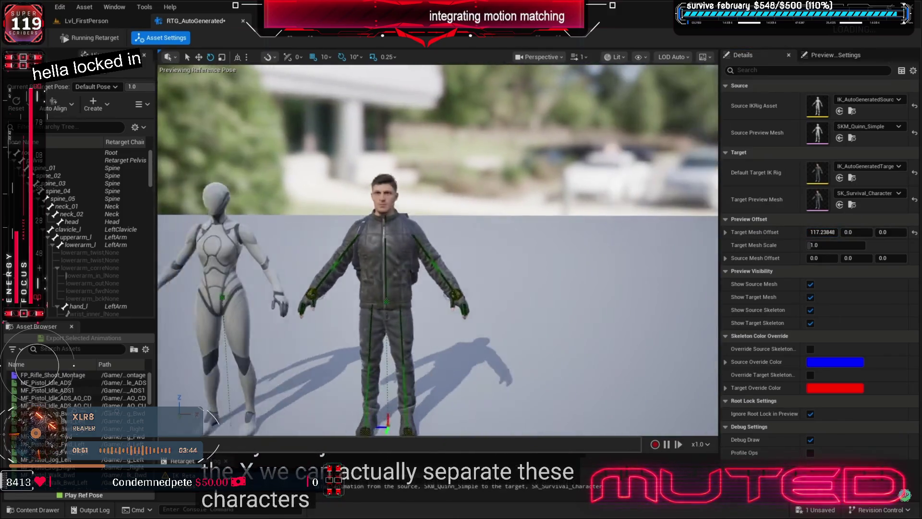
{"action": "scroll", "coordinate": [438, 236], "scroll_direction": "up", "scroll_amount": 2}
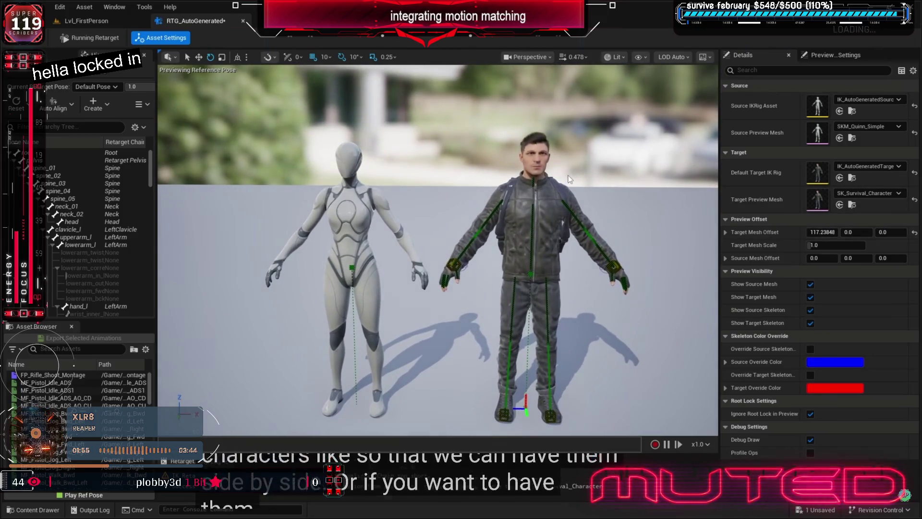
{"action": "left_click", "coordinate": [914, 233]}
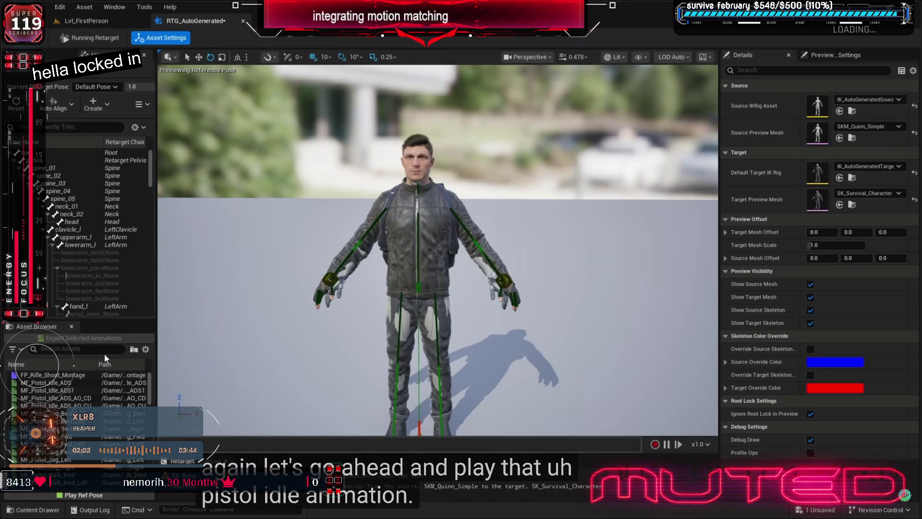
{"action": "left_click", "coordinate": [66, 351]}
{"action": "type", "text": "idle"}
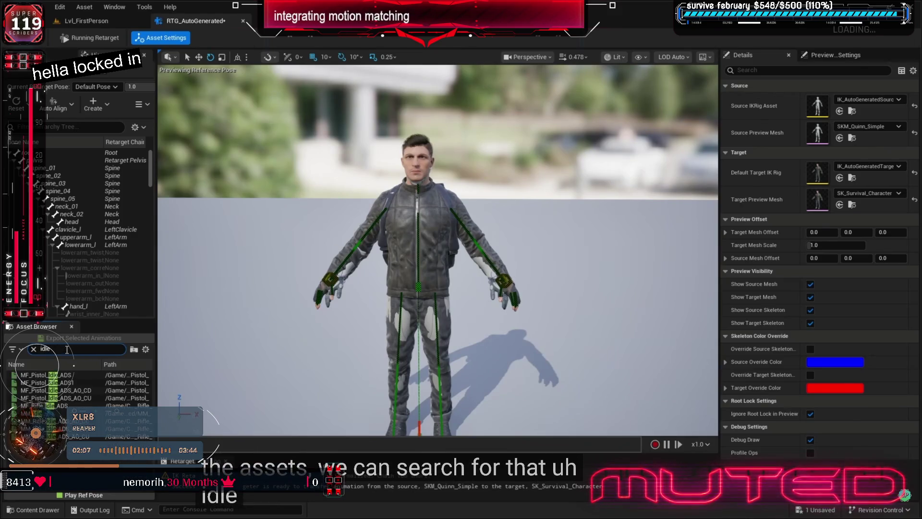
Preview MF_Pistol_Idle_ADS on the survival character, show the Op Stack, and hide FK chain debug lines.
{"action": "left_click", "coordinate": [64, 373]}
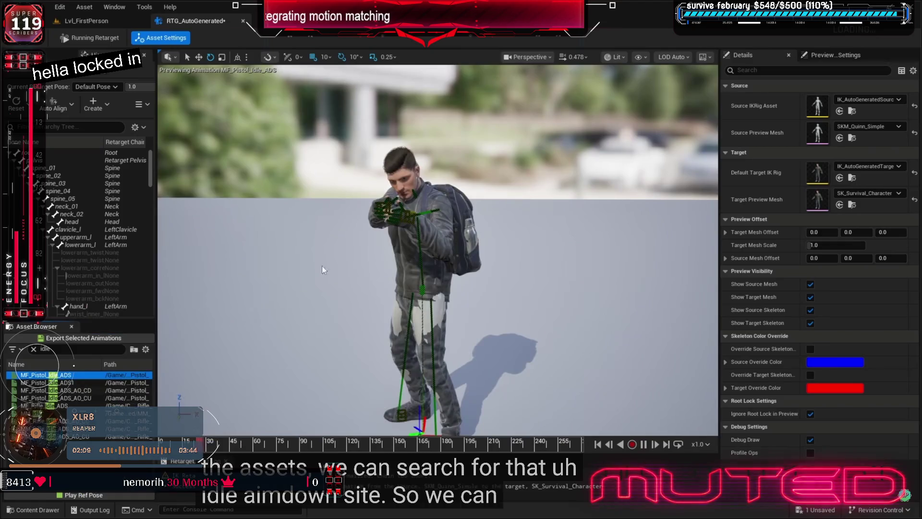
{"action": "scroll", "coordinate": [438, 249], "scroll_direction": "up", "scroll_amount": 5}
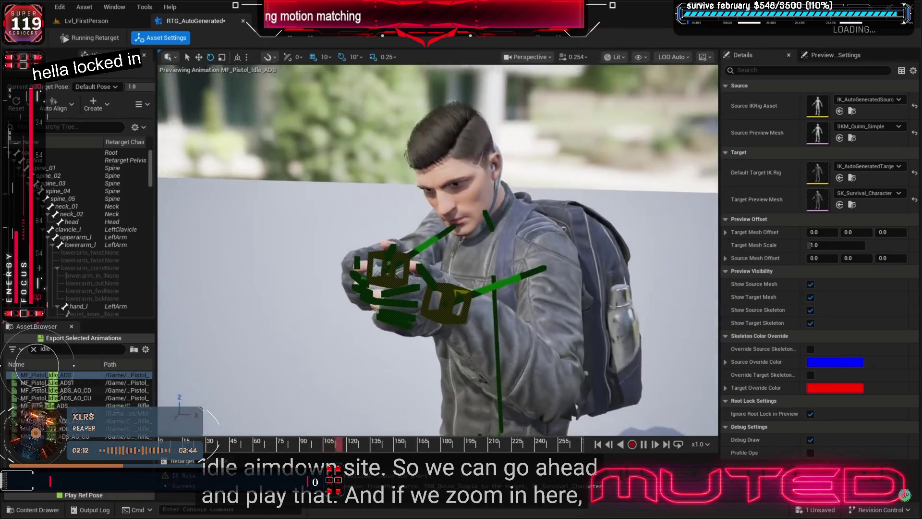
{"action": "mouse_move", "coordinate": [438, 250]}
{"action": "left_mouse_down"}
{"action": "mouse_move", "coordinate": [461, 226]}
{"action": "mouse_move", "coordinate": [452, 211]}
{"action": "mouse_move", "coordinate": [393, 205]}
{"action": "mouse_move", "coordinate": [423, 253]}
{"action": "left_mouse_up"}
{"action": "left_click_drag", "start_coordinate": [572, 206], "coordinate": [391, 189]}
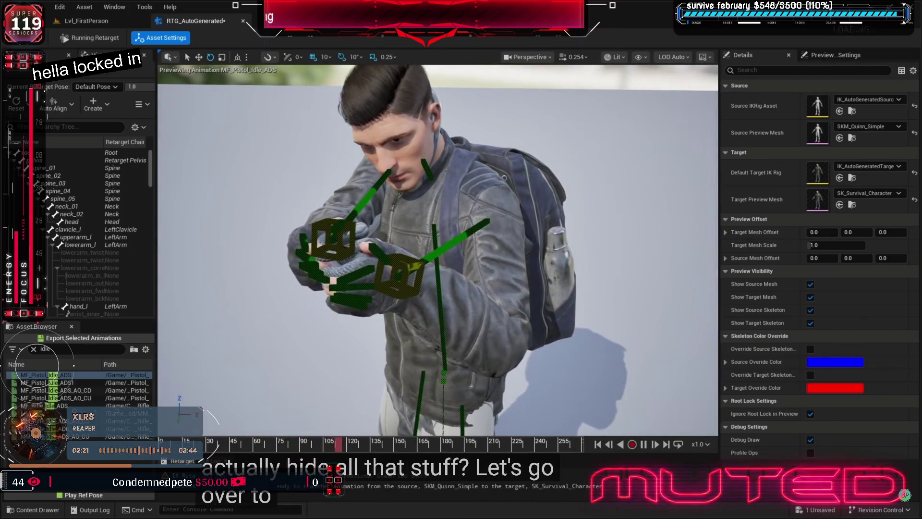
{"action": "left_click", "coordinate": [48, 54]}
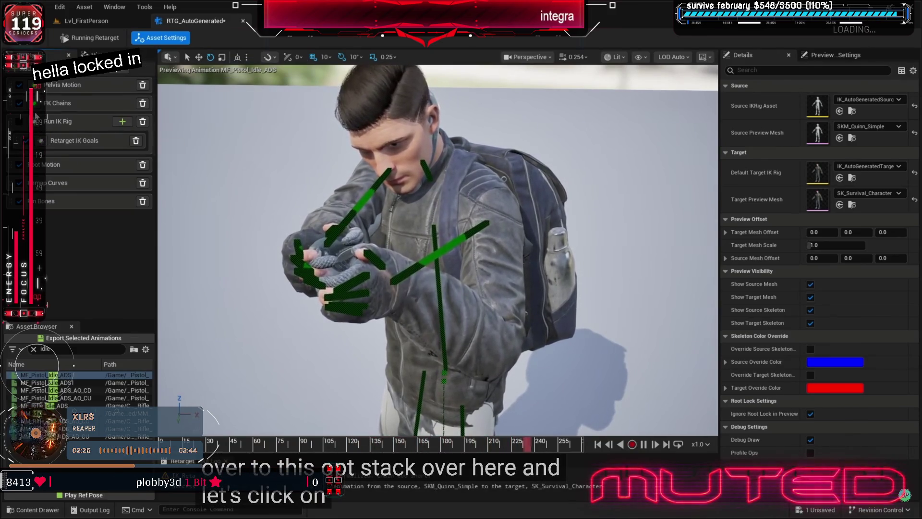
{"action": "left_click", "coordinate": [34, 102]}
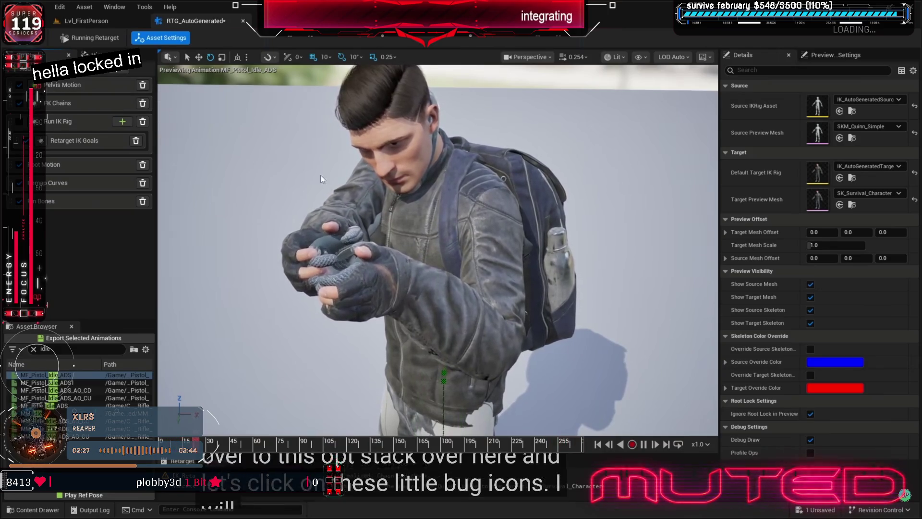
Offset the target mesh to compare the retargeted pistol idle with the source, then select FK Chains.
{"action": "left_click_drag", "start_coordinate": [442, 214], "coordinate": [450, 201]}
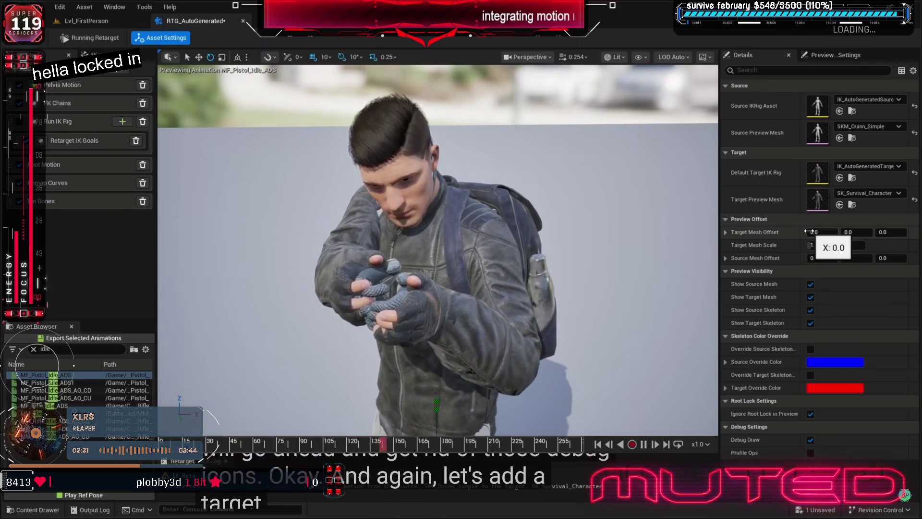
{"action": "left_click_drag", "start_coordinate": [822, 232], "coordinate": [834, 232]}
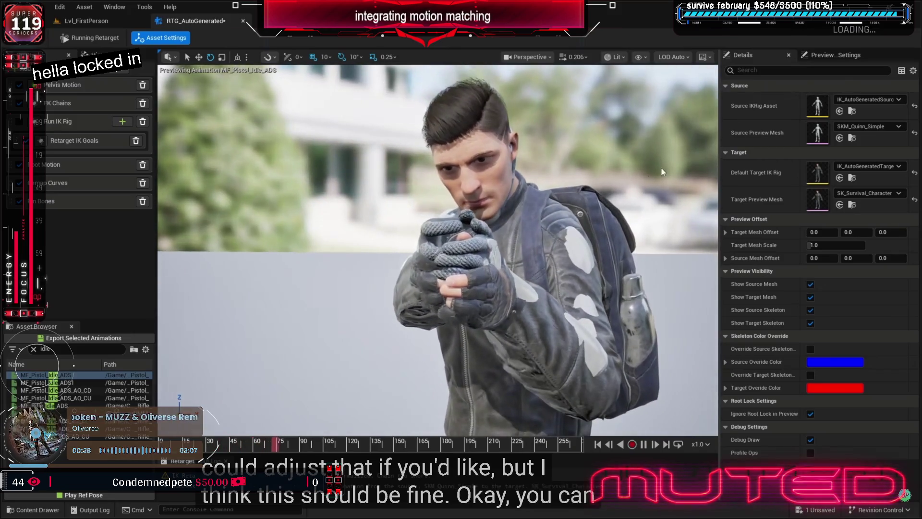
{"action": "left_click", "coordinate": [81, 105]}
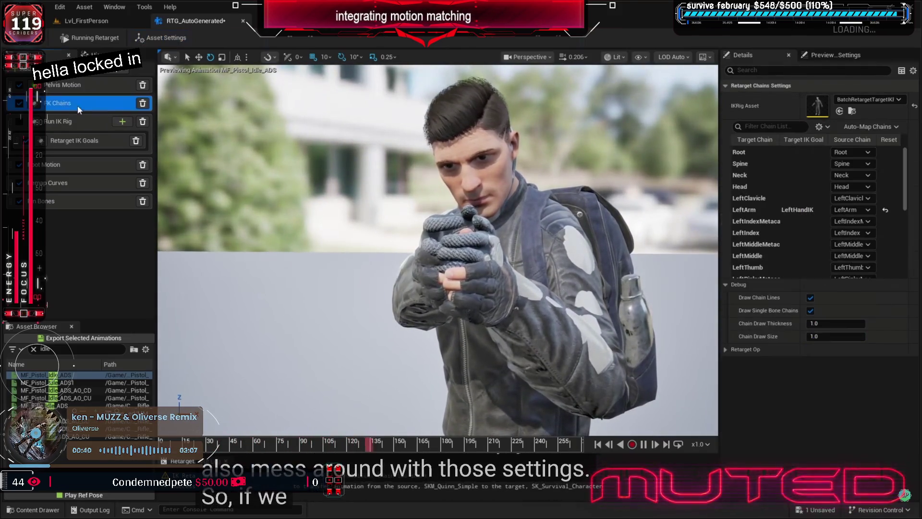
Set Translation Mode to Absolute on both the LeftArm and RightArm FK chains.
{"action": "left_click", "coordinate": [756, 209]}
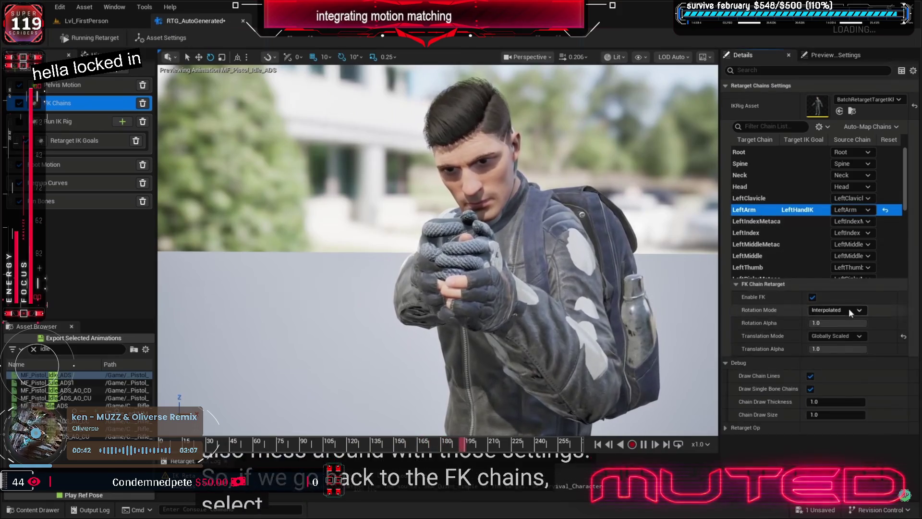
{"action": "left_click", "coordinate": [839, 337]}
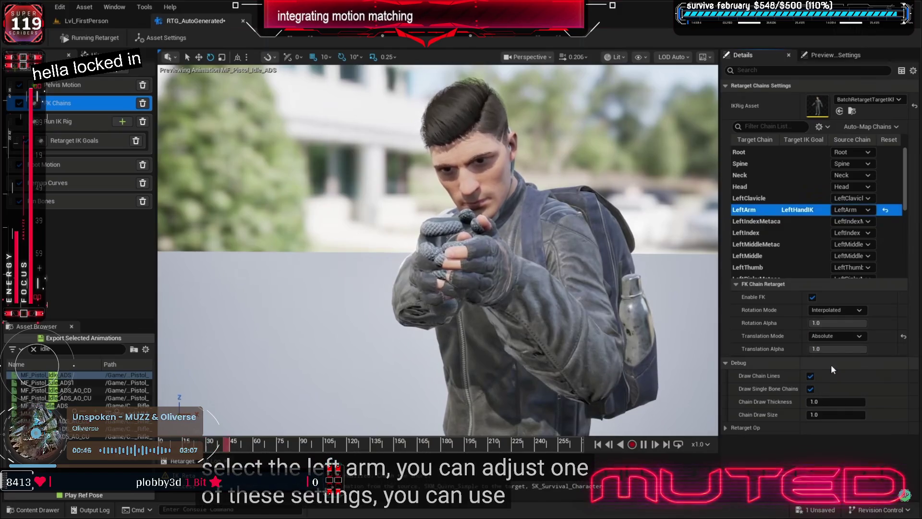
{"action": "left_click", "coordinate": [831, 364]}
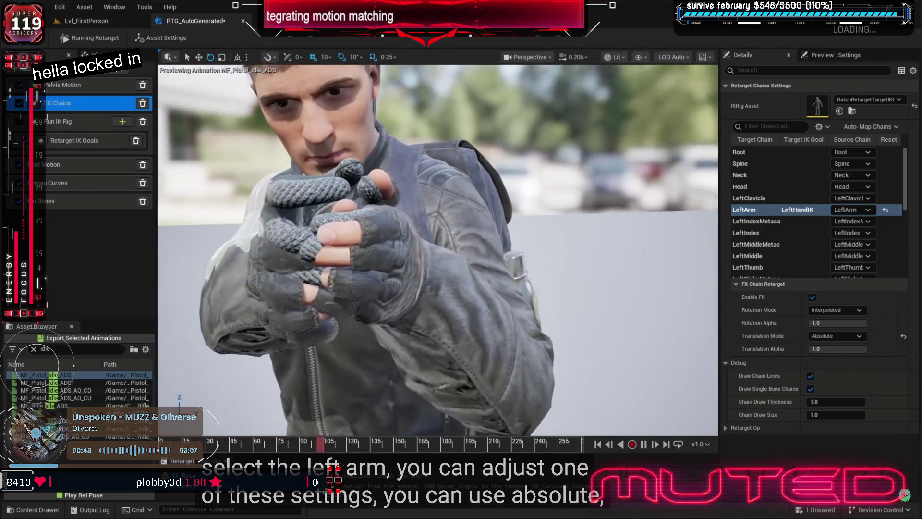
{"action": "scroll", "coordinate": [779, 211], "scroll_direction": "down", "scroll_amount": 3}
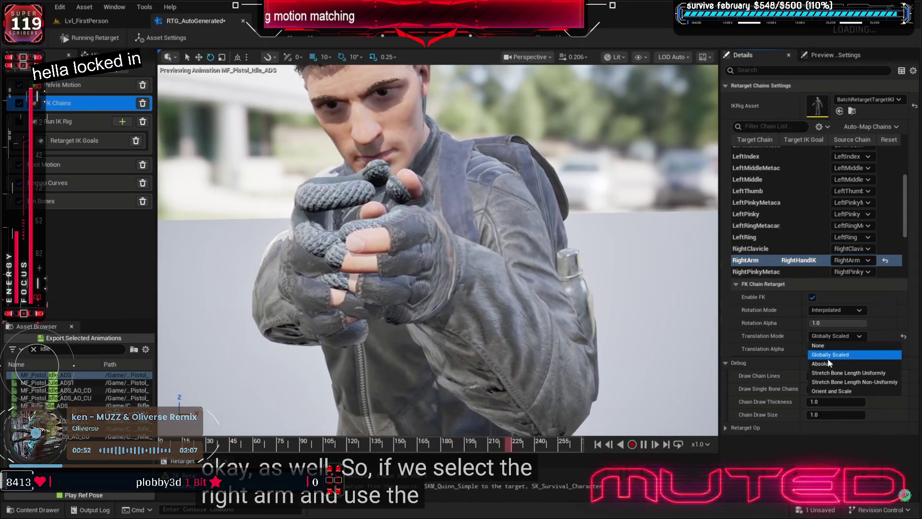
{"action": "left_click", "coordinate": [835, 336]}
{"action": "left_click", "coordinate": [831, 365]}
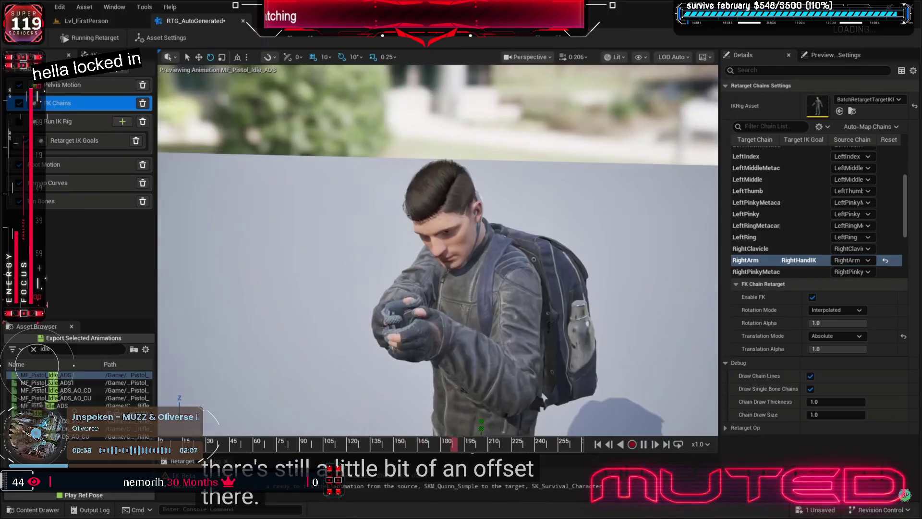
{"action": "left_click", "coordinate": [161, 37]}
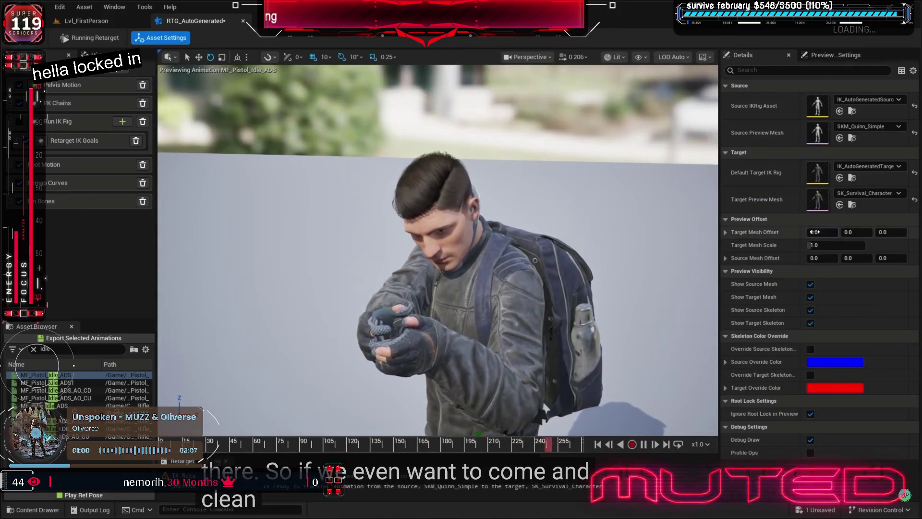
Slide the survival character beside the source mannequin and toggle the IK rig debug boxes while framing the hands.
{"action": "left_click_drag", "start_coordinate": [822, 232], "coordinate": [841, 232]}
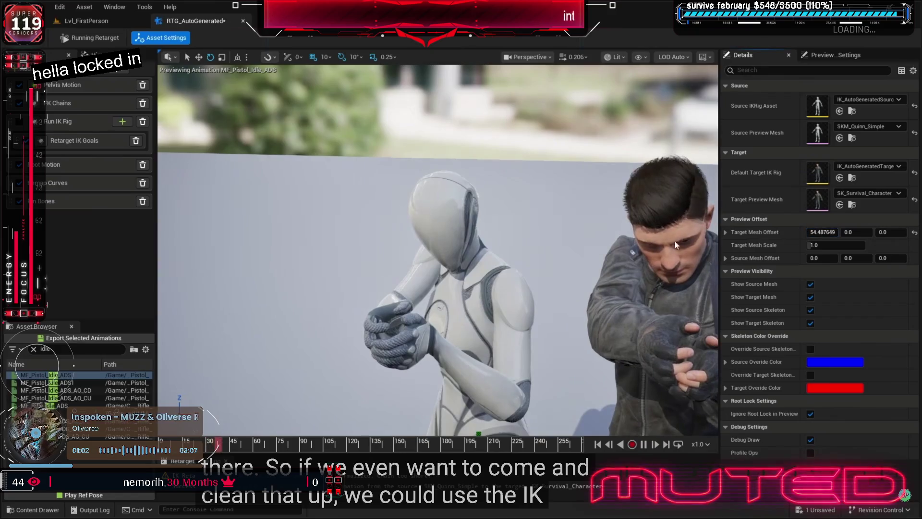
{"action": "left_click_drag", "start_coordinate": [715, 245], "coordinate": [726, 207]}
{"action": "left_click_drag", "start_coordinate": [432, 250], "coordinate": [433, 297]}
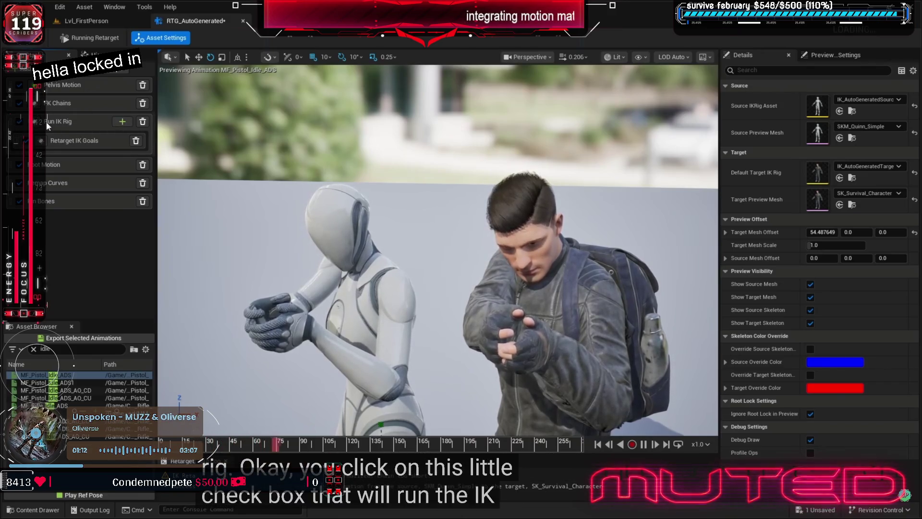
{"action": "left_click", "coordinate": [37, 123]}
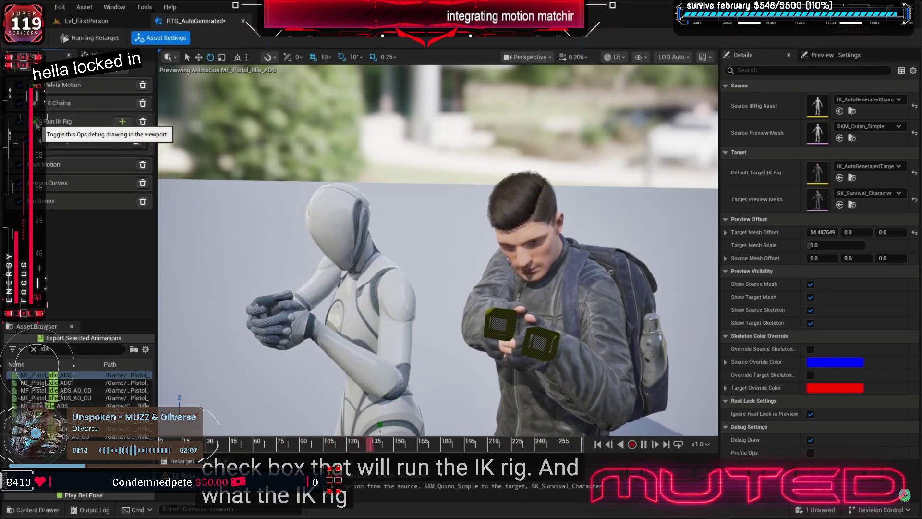
{"action": "left_click", "coordinate": [48, 122]}
{"action": "scroll", "coordinate": [376, 265], "scroll_direction": "up", "scroll_amount": 5}
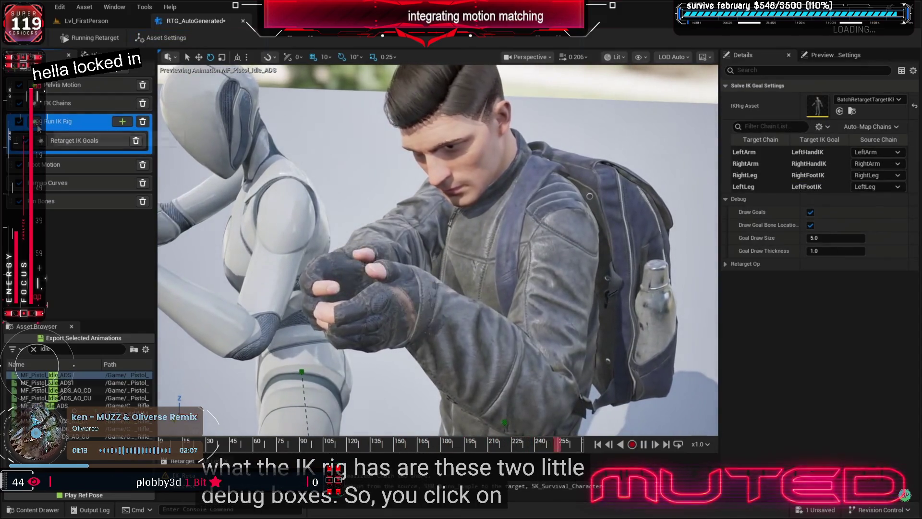
{"action": "left_click_drag", "start_coordinate": [353, 215], "coordinate": [353, 214]}
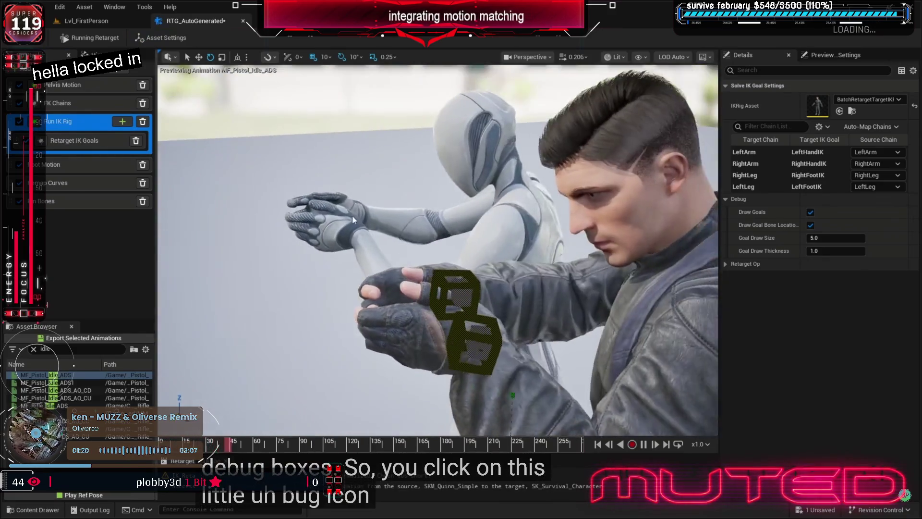
{"action": "mouse_move", "coordinate": [459, 312]}
{"action": "left_mouse_down"}
{"action": "mouse_move", "coordinate": [517, 338]}
{"action": "mouse_move", "coordinate": [490, 336]}
{"action": "mouse_move", "coordinate": [495, 315]}
{"action": "left_mouse_up"}
{"action": "left_click_drag", "start_coordinate": [448, 258], "coordinate": [448, 258]}
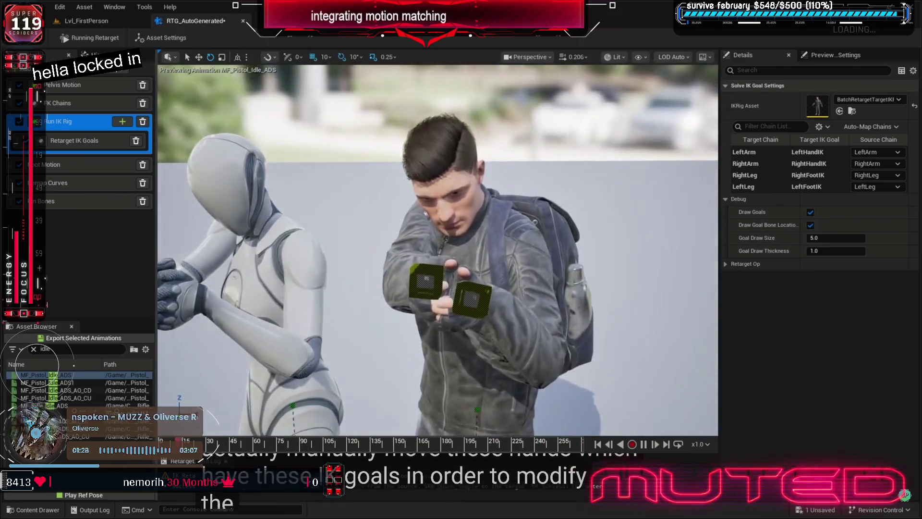
Give the LeftArm IK goal a static X offset of about -1.42 and hide the goal debug boxes.
{"action": "left_click", "coordinate": [110, 135]}
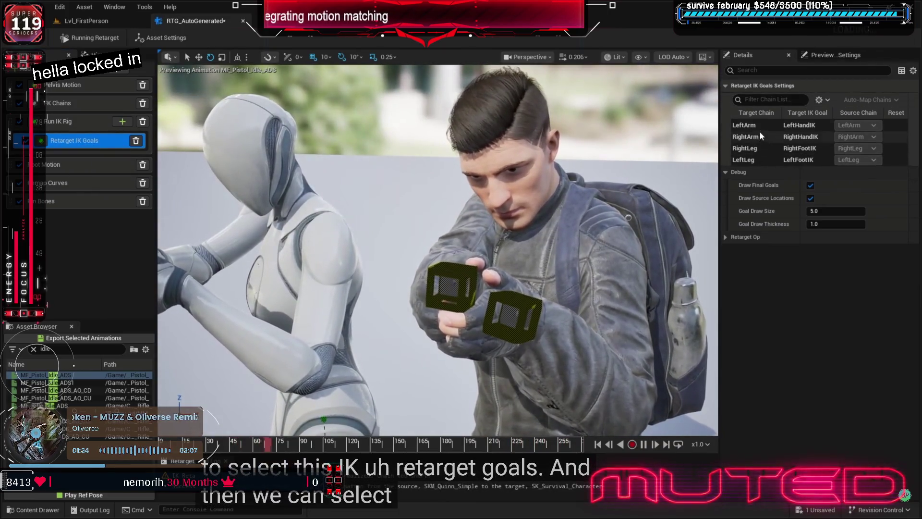
{"action": "left_click", "coordinate": [759, 126]}
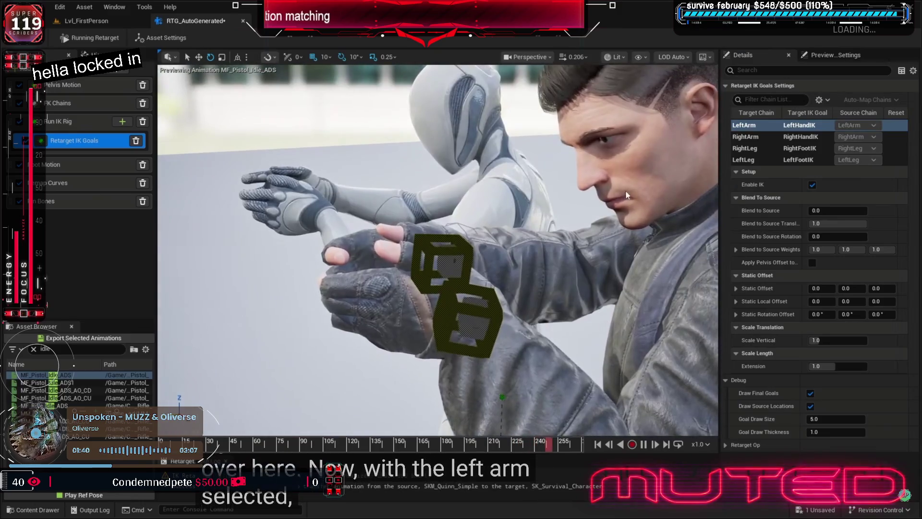
{"action": "mouse_move", "coordinate": [819, 288]}
{"action": "left_mouse_down"}
{"action": "mouse_move", "coordinate": [807, 288]}
{"action": "mouse_move", "coordinate": [822, 289]}
{"action": "left_mouse_up"}
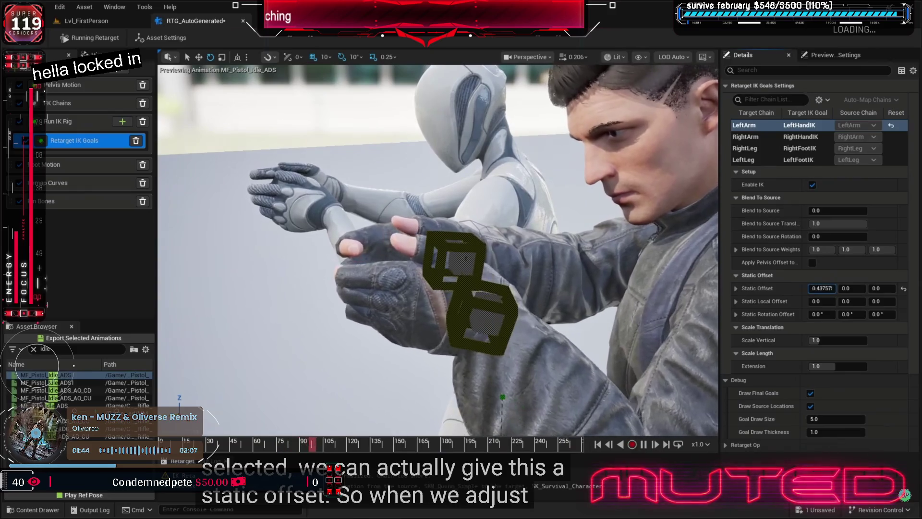
{"action": "mouse_move", "coordinate": [555, 221]}
{"action": "left_mouse_down"}
{"action": "mouse_move", "coordinate": [497, 238]}
{"action": "mouse_move", "coordinate": [497, 254]}
{"action": "left_mouse_up"}
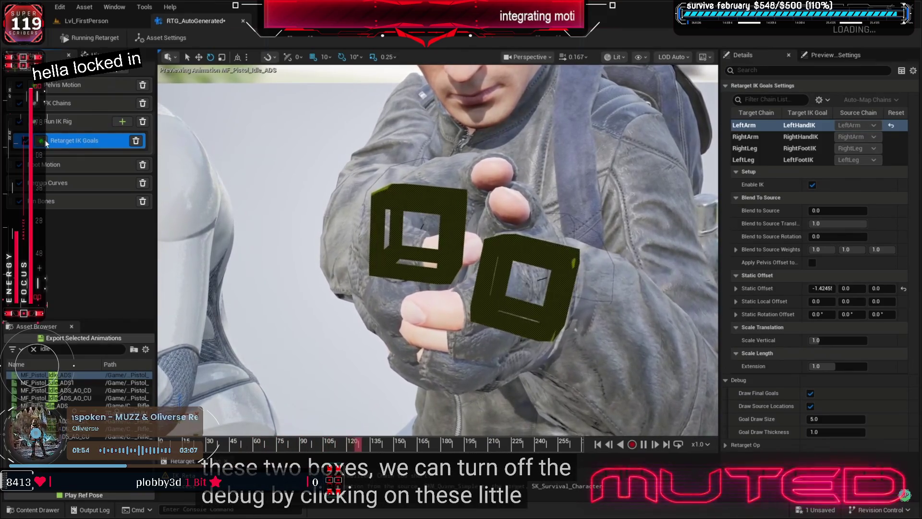
{"action": "left_click", "coordinate": [41, 140]}
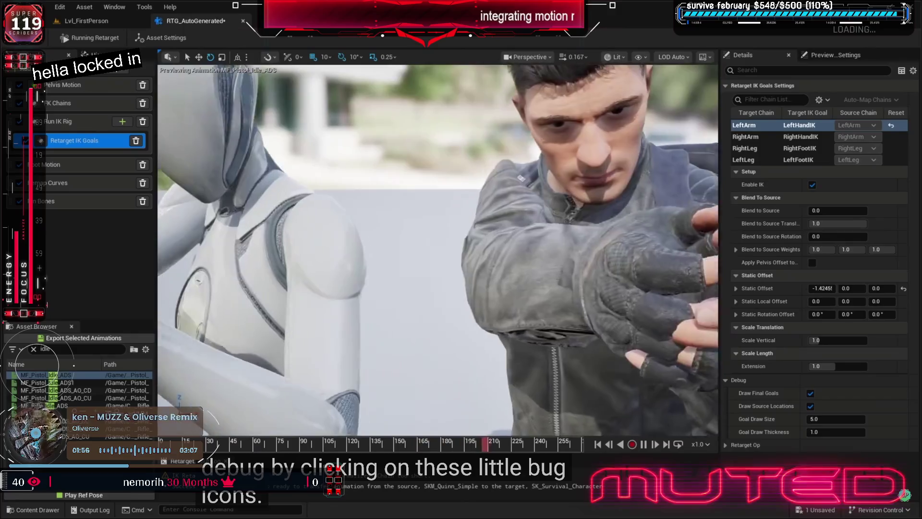
{"action": "scroll", "coordinate": [431, 158], "scroll_direction": "down", "scroll_amount": 3}
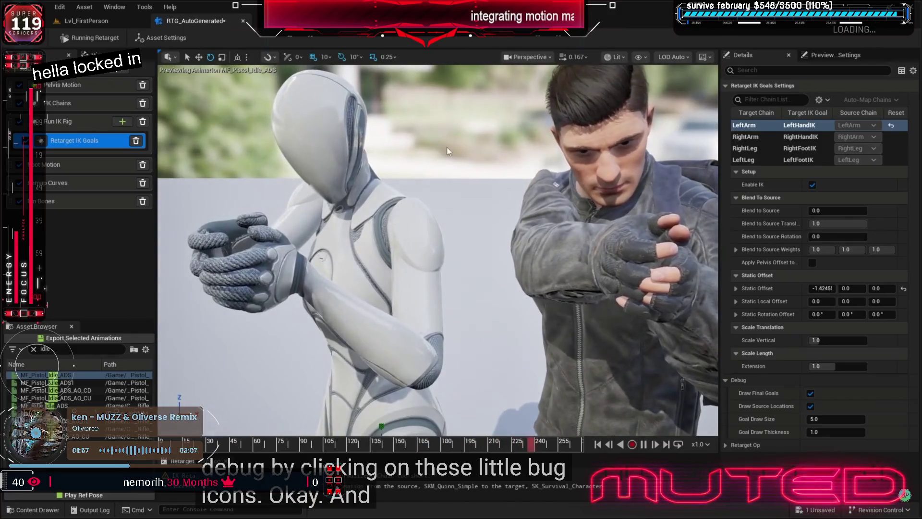
{"action": "left_click", "coordinate": [447, 151]}
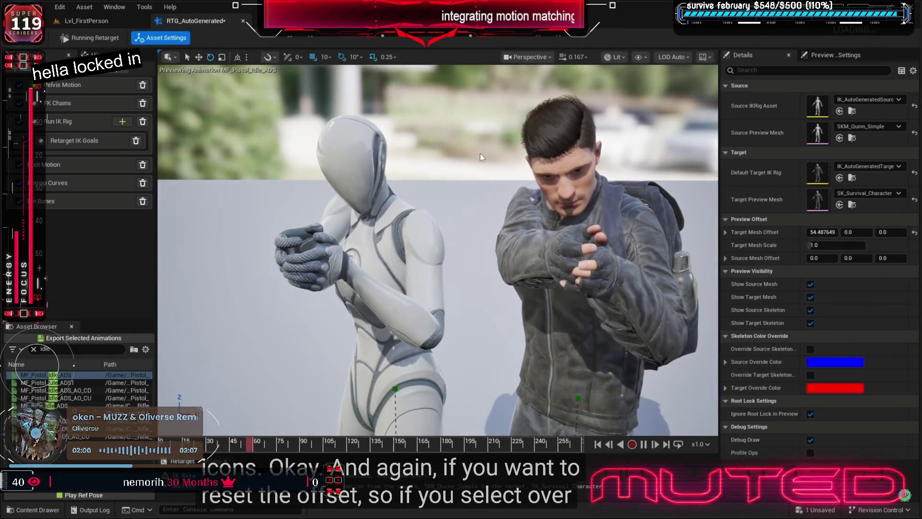
Reset the target mesh offset to zero and check the LeftArm goal's static offset on the gloves.
{"action": "left_click", "coordinate": [914, 235]}
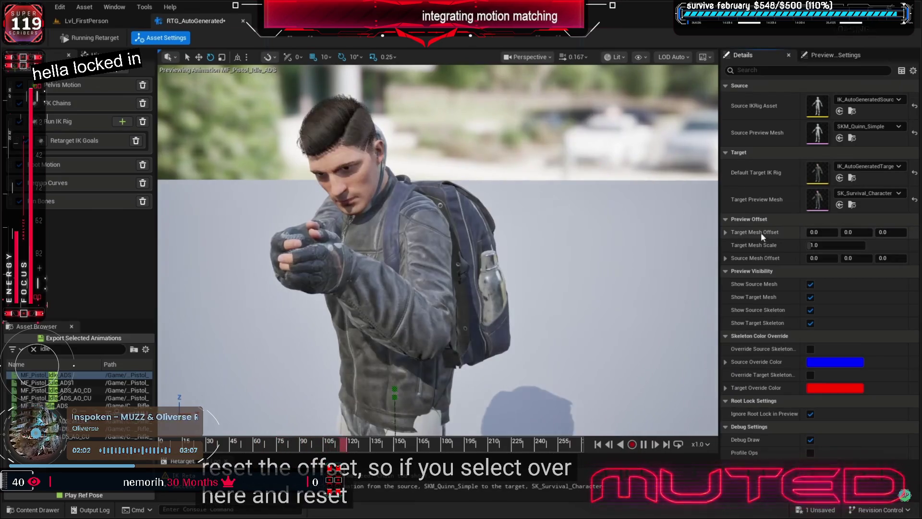
{"action": "mouse_move", "coordinate": [522, 196]}
{"action": "left_mouse_down"}
{"action": "mouse_move", "coordinate": [528, 140]}
{"action": "mouse_move", "coordinate": [529, 178]}
{"action": "mouse_move", "coordinate": [461, 179]}
{"action": "mouse_move", "coordinate": [355, 207]}
{"action": "left_mouse_up"}
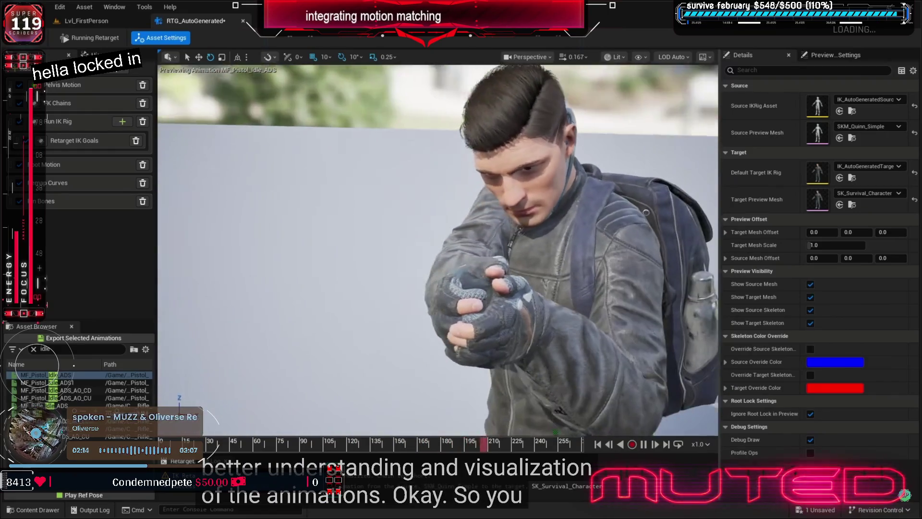
{"action": "left_click", "coordinate": [75, 139]}
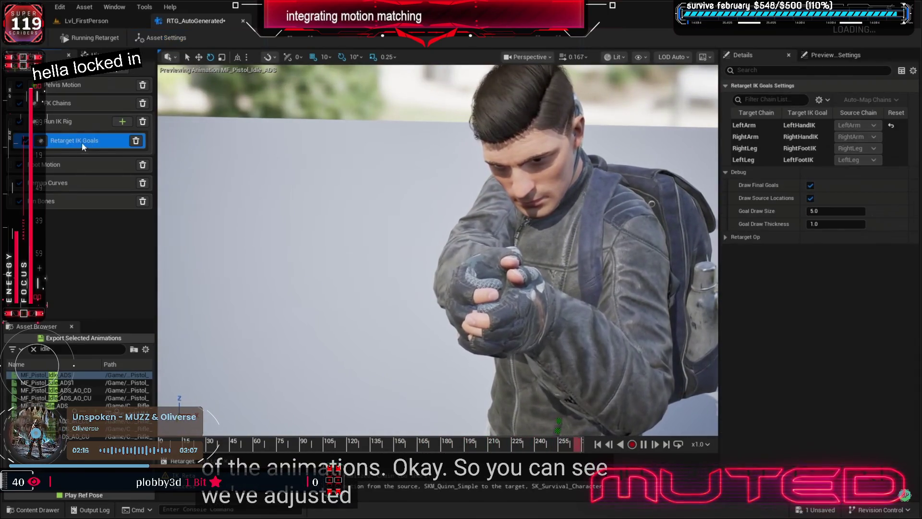
{"action": "left_click", "coordinate": [744, 126]}
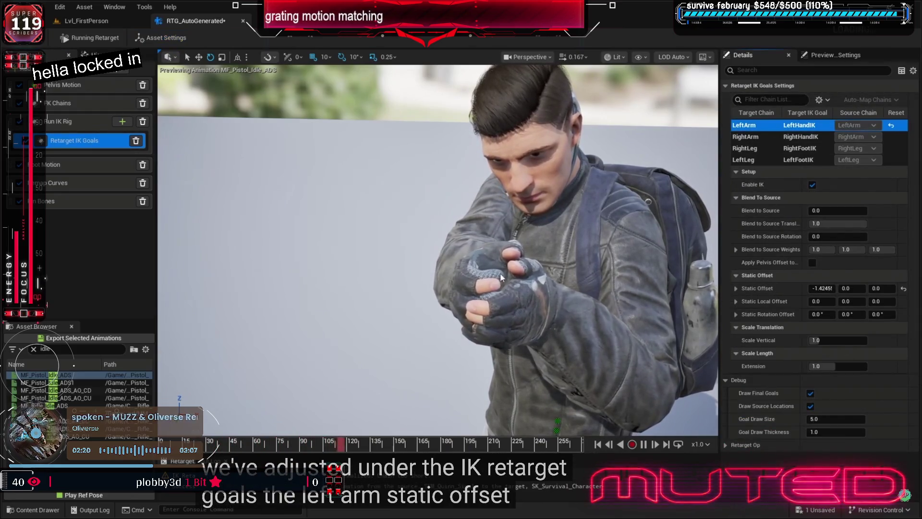
{"action": "mouse_move", "coordinate": [558, 254]}
{"action": "left_mouse_down"}
{"action": "mouse_move", "coordinate": [543, 243]}
{"action": "mouse_move", "coordinate": [552, 249]}
{"action": "left_mouse_up"}
{"action": "left_click", "coordinate": [582, 246]}
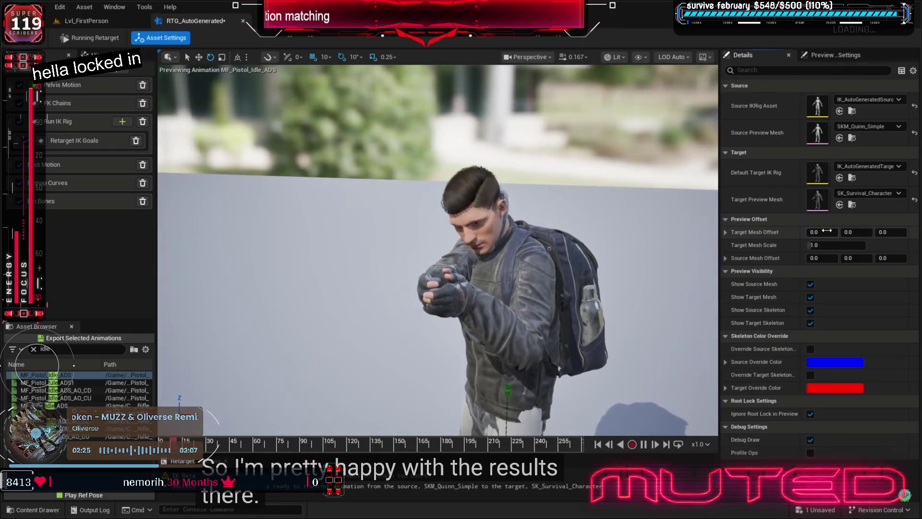
Slide the target character aside again to inspect the hands, then save the IK retargeter.
{"action": "left_click_drag", "start_coordinate": [822, 232], "coordinate": [851, 232]}
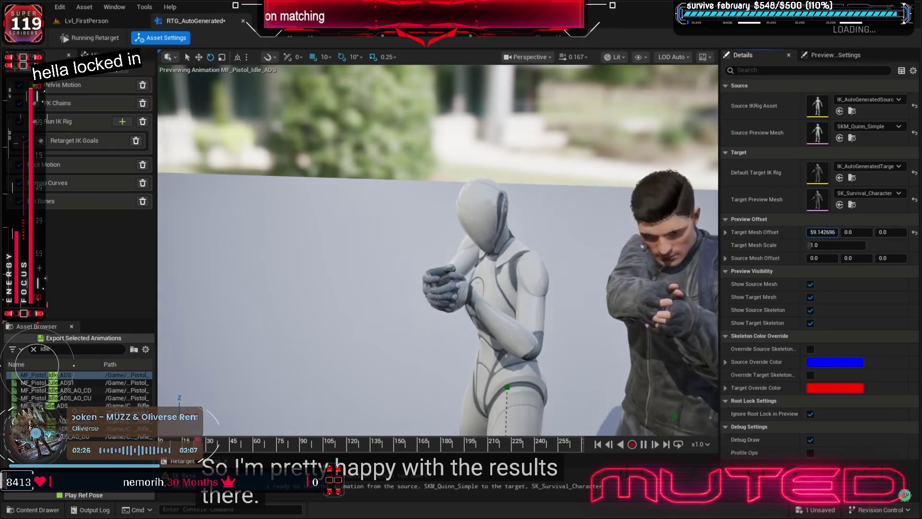
{"action": "left_click_drag", "start_coordinate": [682, 240], "coordinate": [692, 206]}
{"action": "mouse_move", "coordinate": [596, 230]}
{"action": "left_mouse_down"}
{"action": "mouse_move", "coordinate": [506, 214]}
{"action": "mouse_move", "coordinate": [503, 253]}
{"action": "left_mouse_up"}
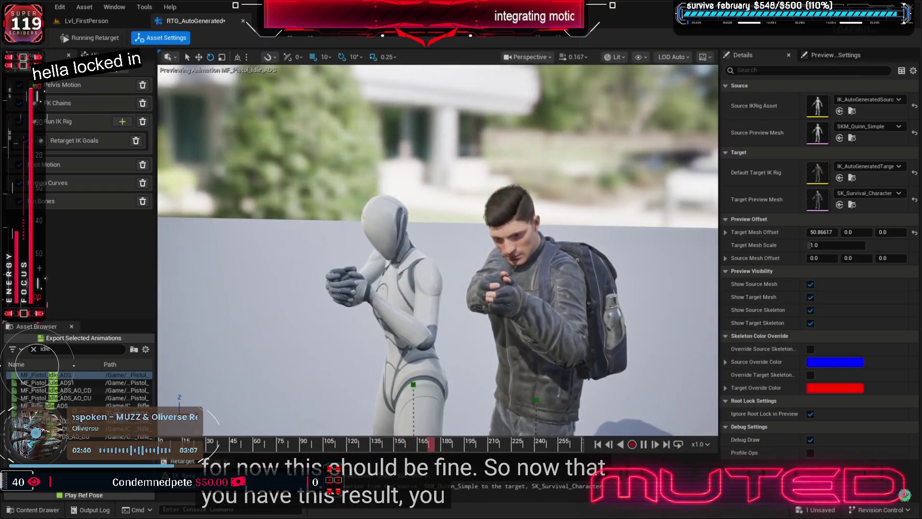
{"action": "key", "text": "ctrl+s"}
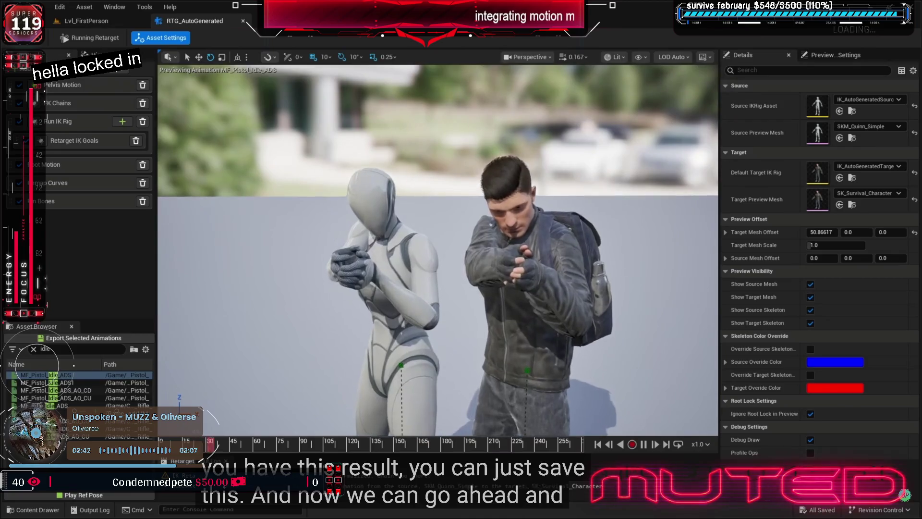
Reopen the RTG_AutoGenerated retargeter and preview MF_Pistol_Idle_ADS.
{"action": "left_click", "coordinate": [243, 22]}
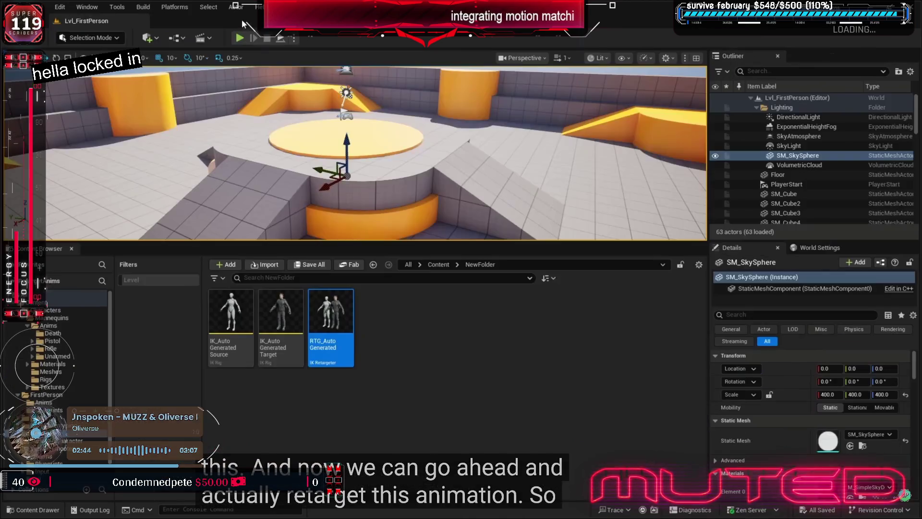
{"action": "double_click", "coordinate": [322, 327]}
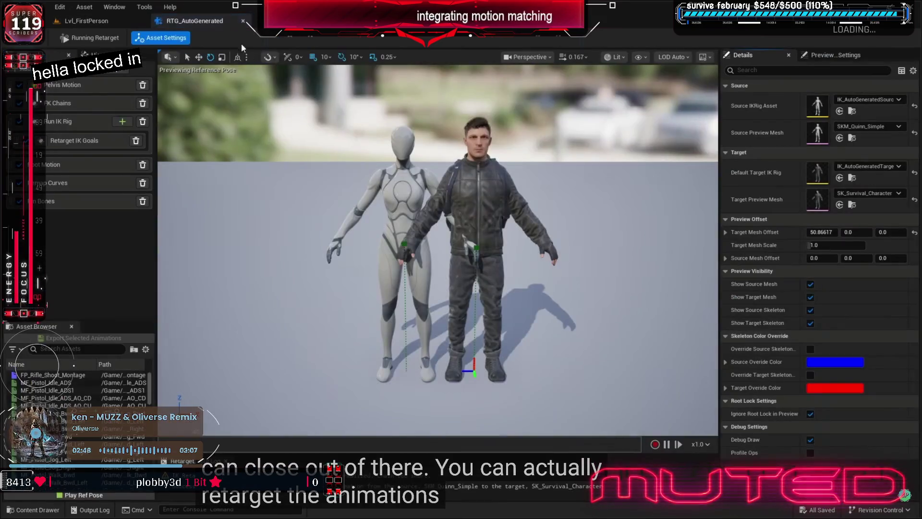
{"action": "left_click", "coordinate": [53, 383]}
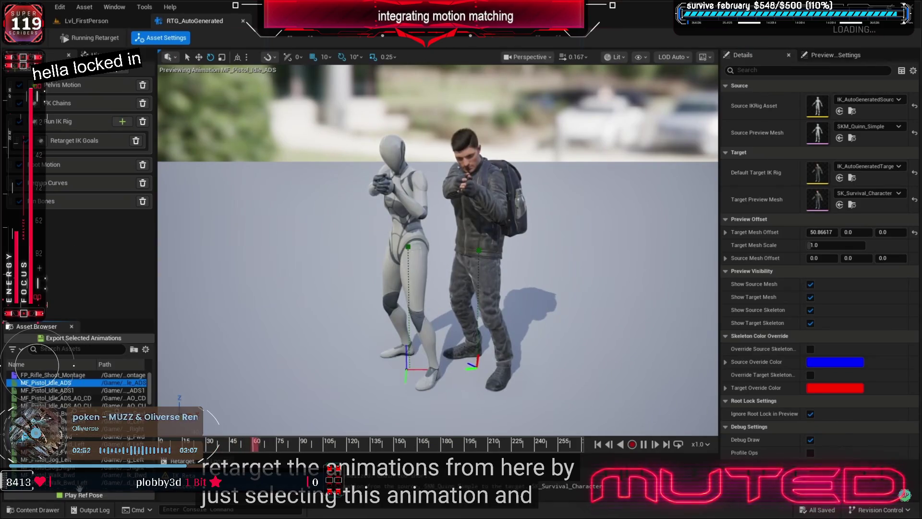
Export the retargeted MF_Pistol_Idle_ADS to the Content folder and open the new animation asset.
{"action": "left_click", "coordinate": [82, 339]}
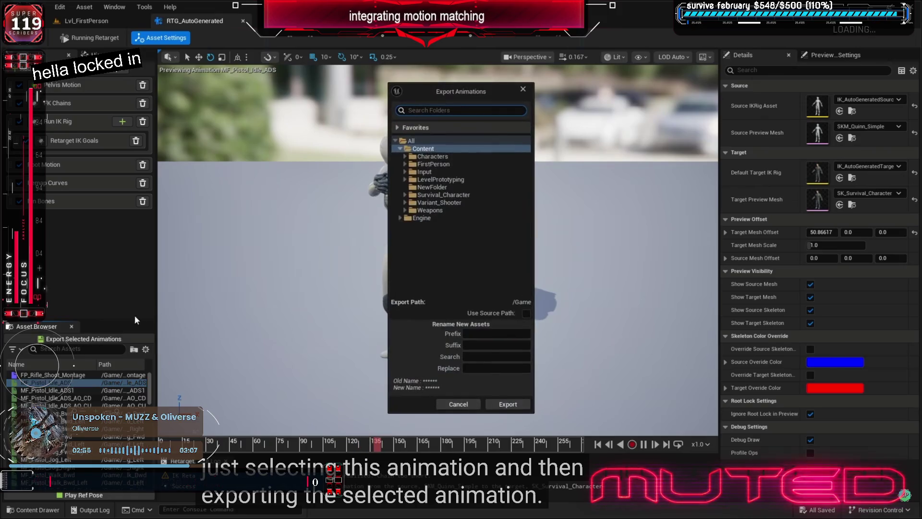
{"action": "left_click", "coordinate": [513, 402]}
{"action": "left_click", "coordinate": [540, 292]}
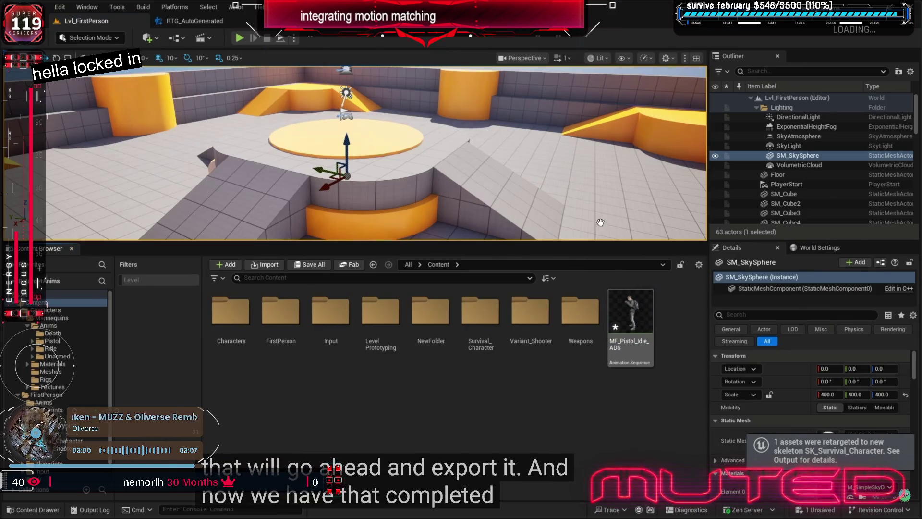
{"action": "double_click", "coordinate": [638, 324]}
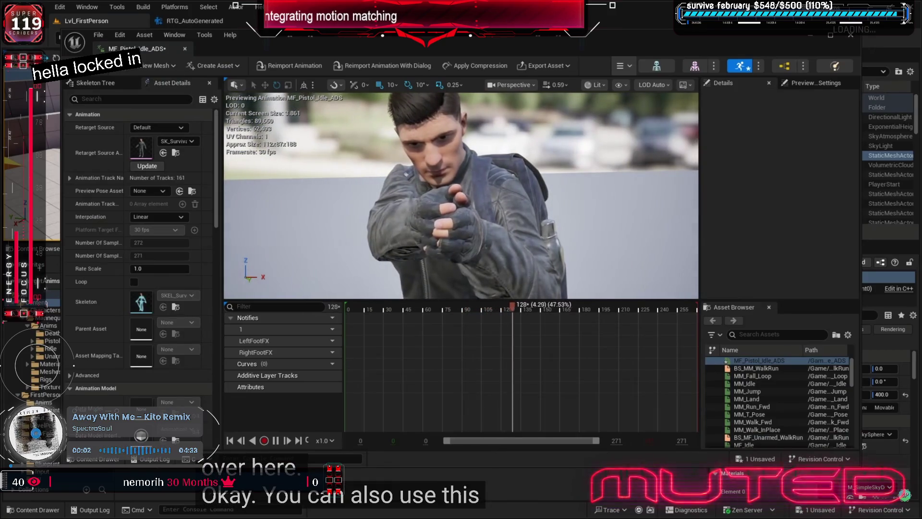
Close the animation and retargeter editors and return to the main level editor.
{"action": "left_click", "coordinate": [184, 49]}
{"action": "left_click", "coordinate": [194, 22]}
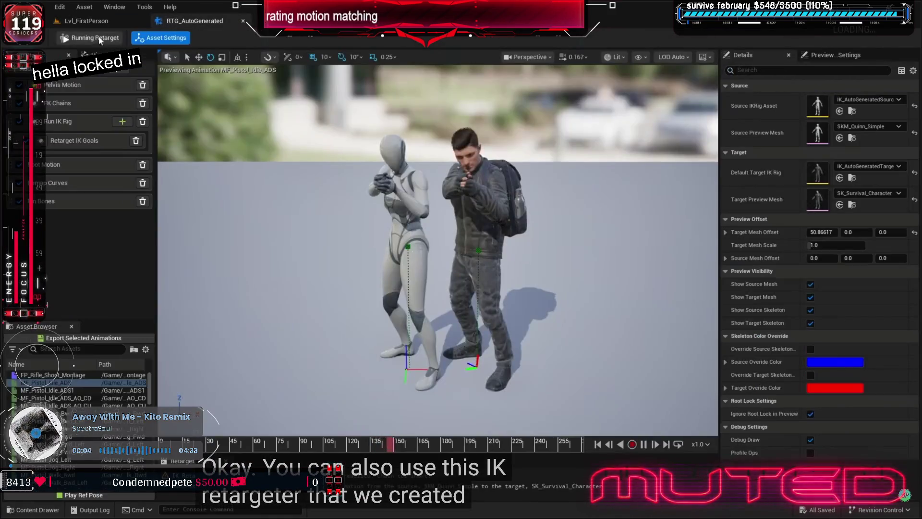
{"action": "left_click", "coordinate": [86, 21]}
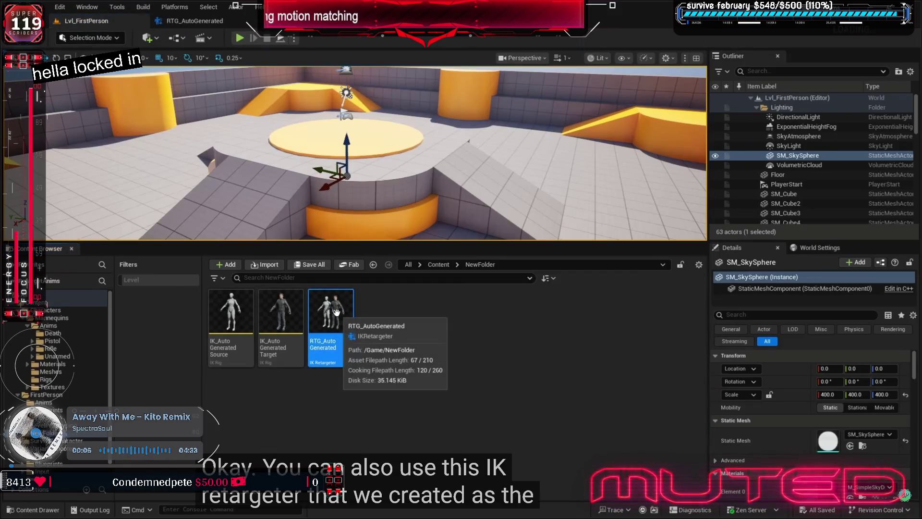
{"action": "left_click", "coordinate": [384, 334]}
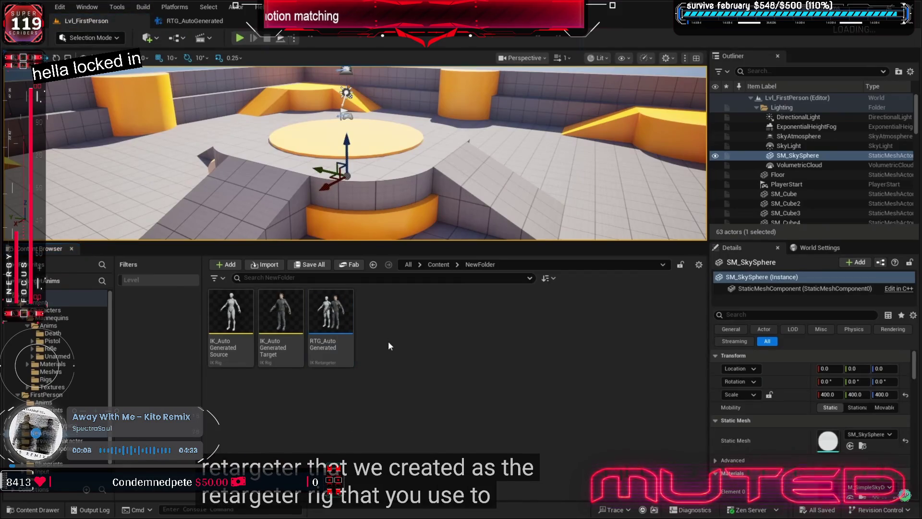
In Characters > Mannequins > Anims > Pistol, open Retarget Animations for MF_Pistol_Idle_ADS.
{"action": "left_click", "coordinate": [62, 308]}
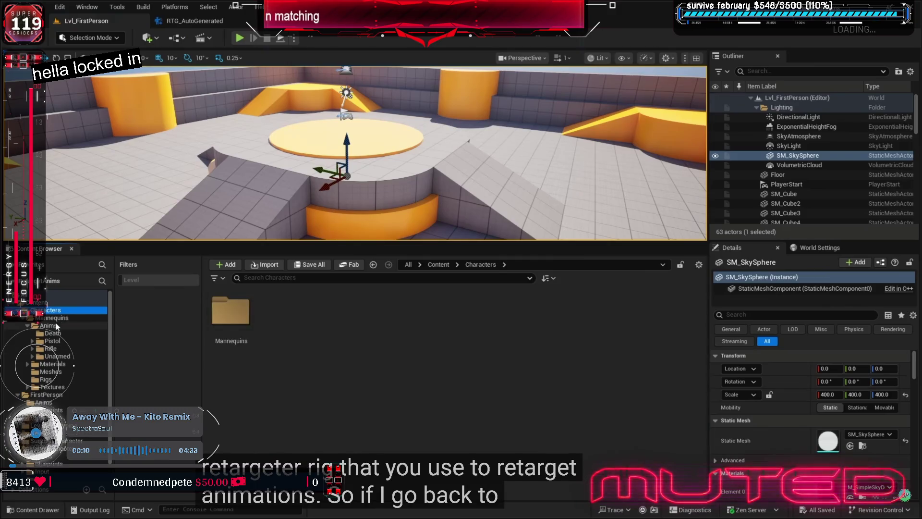
{"action": "double_click", "coordinate": [245, 314]}
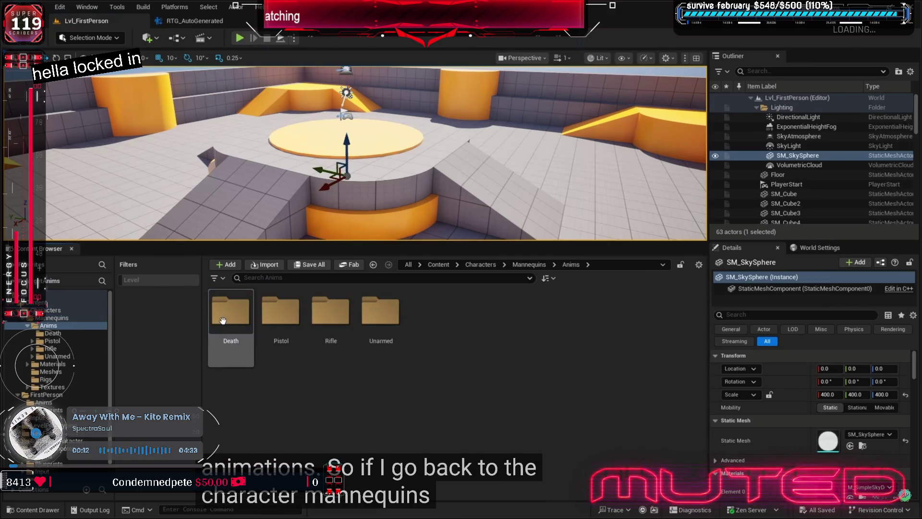
{"action": "double_click", "coordinate": [281, 317]}
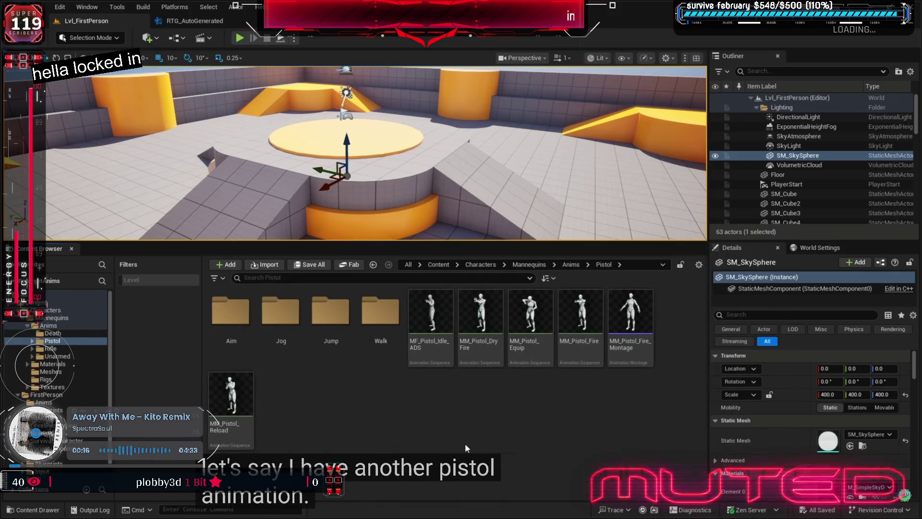
{"action": "right_click", "coordinate": [431, 331]}
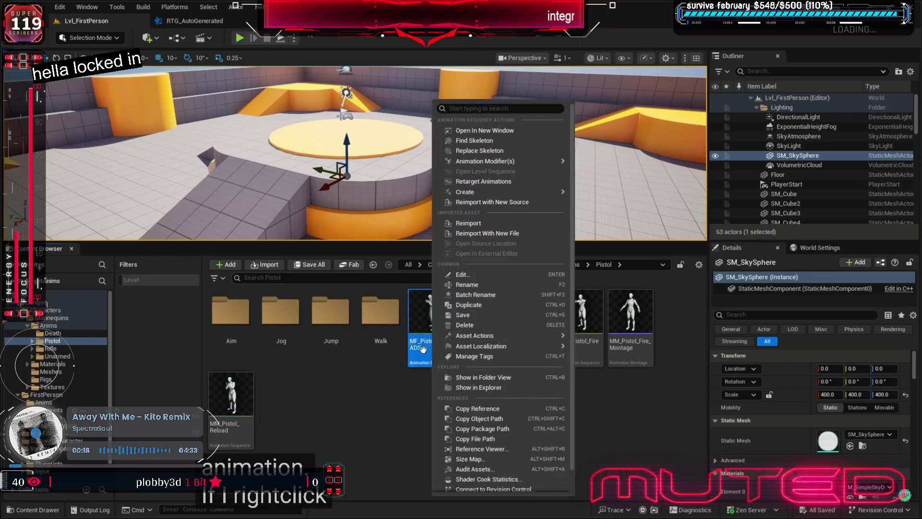
{"action": "left_click", "coordinate": [477, 182]}
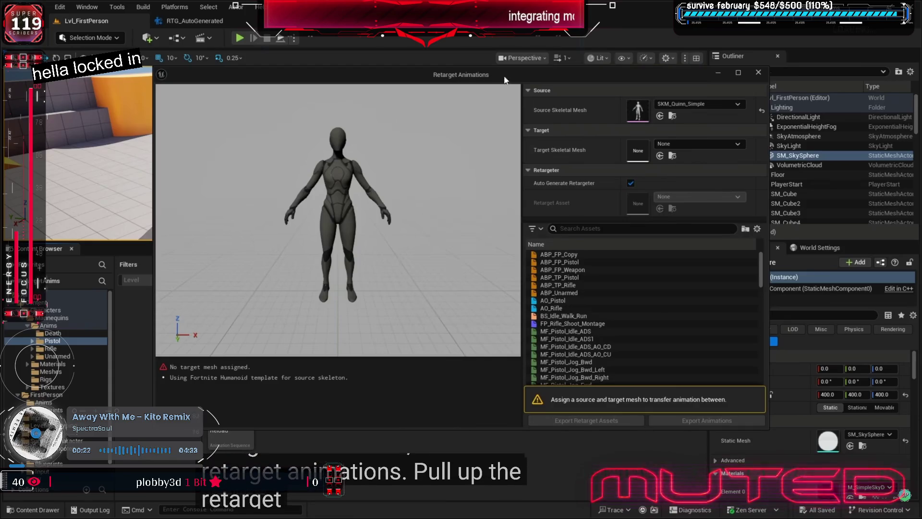
Target SK_Survival_Character using the saved RTG_AutoGenerated retargeter instead of auto-generating one.
{"action": "left_click", "coordinate": [697, 151]}
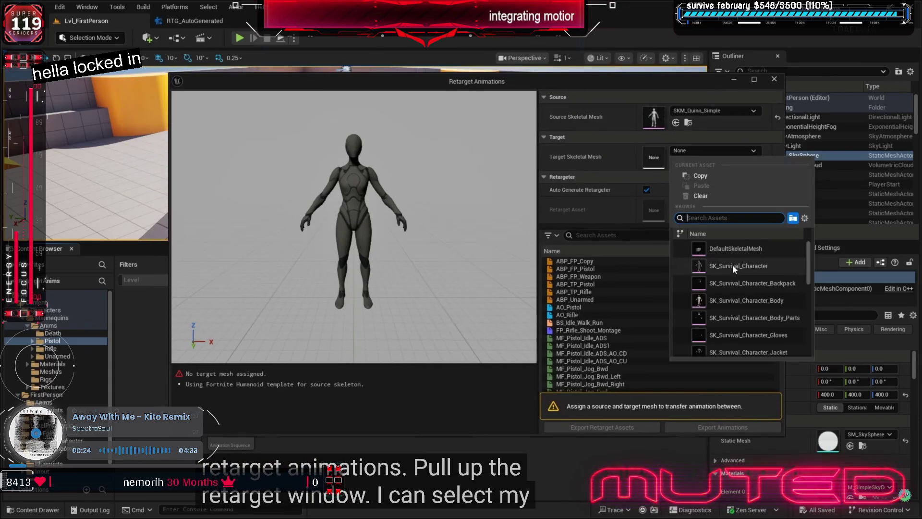
{"action": "left_click", "coordinate": [732, 265]}
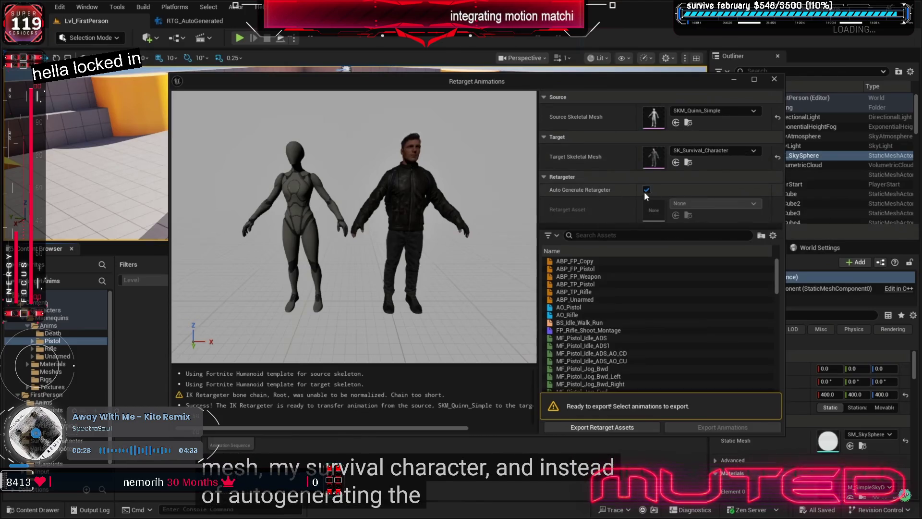
{"action": "left_click", "coordinate": [646, 190]}
{"action": "left_click", "coordinate": [692, 204]}
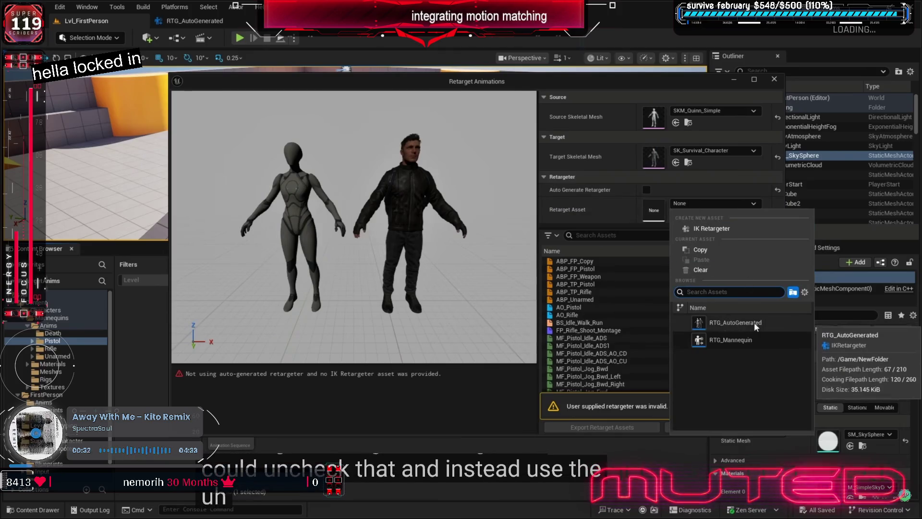
{"action": "left_click", "coordinate": [728, 321]}
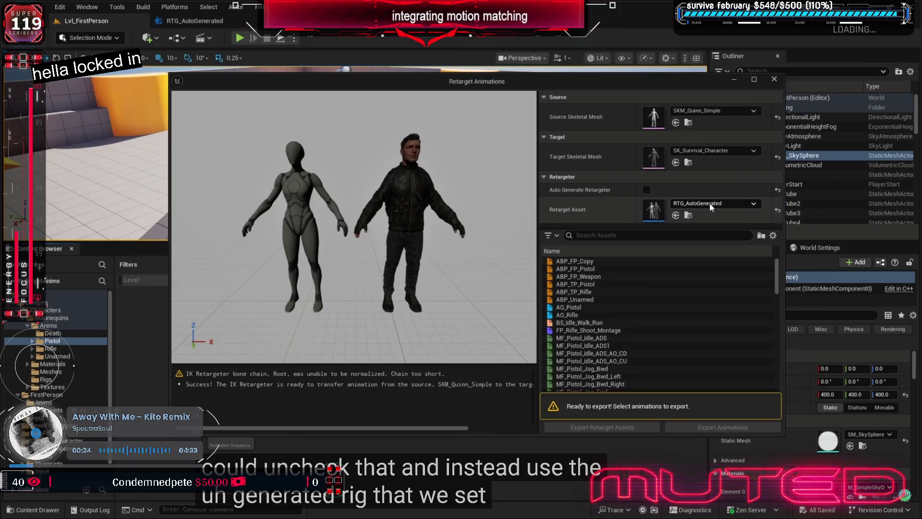
Preview MF_Pistol_Idle_ADS and MF_Pistol_Jog_Bwd_Right on both characters.
{"action": "scroll", "coordinate": [598, 322], "scroll_direction": "down", "scroll_amount": 2}
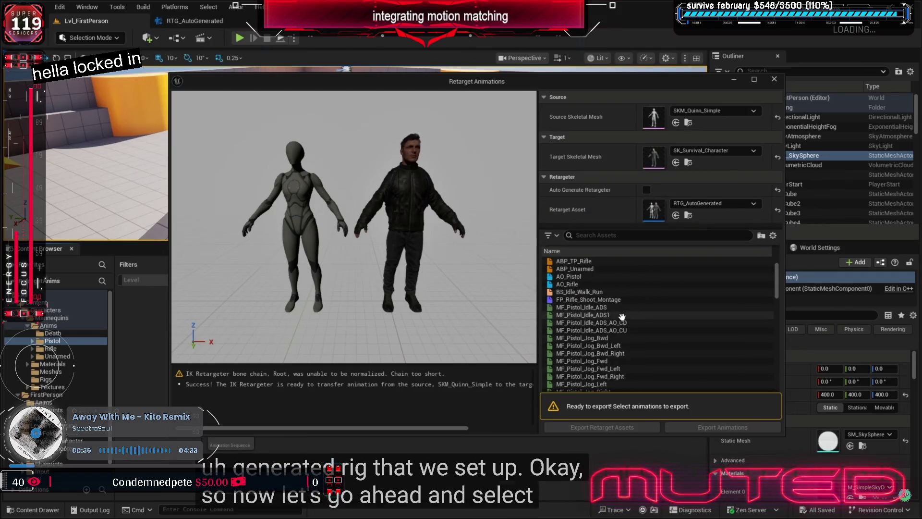
{"action": "left_click", "coordinate": [621, 308]}
{"action": "mouse_move", "coordinate": [488, 208]}
{"action": "left_mouse_down"}
{"action": "mouse_move", "coordinate": [453, 148]}
{"action": "mouse_move", "coordinate": [462, 173]}
{"action": "mouse_move", "coordinate": [442, 163]}
{"action": "mouse_move", "coordinate": [499, 173]}
{"action": "left_mouse_up"}
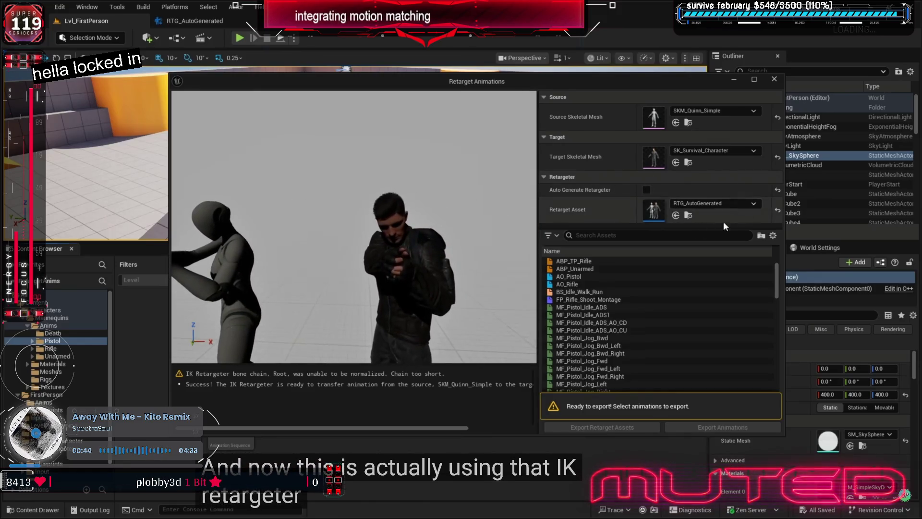
{"action": "left_click", "coordinate": [590, 353]}
{"action": "scroll", "coordinate": [658, 337], "scroll_direction": "down", "scroll_amount": 2}
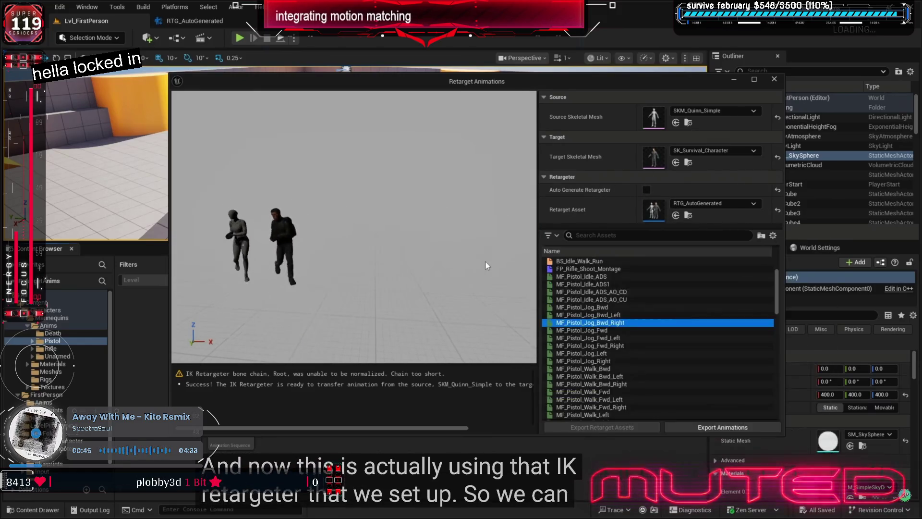
Preview MF_Pistol_Idle_ADS_AO_CD, MF_Pistol_Jog_Bwd_Right, MF_Rifle_Jog_Bwd_Right and MF_Rifle_Idle_ADS with the saved retargeter.
{"action": "left_click", "coordinate": [594, 293]}
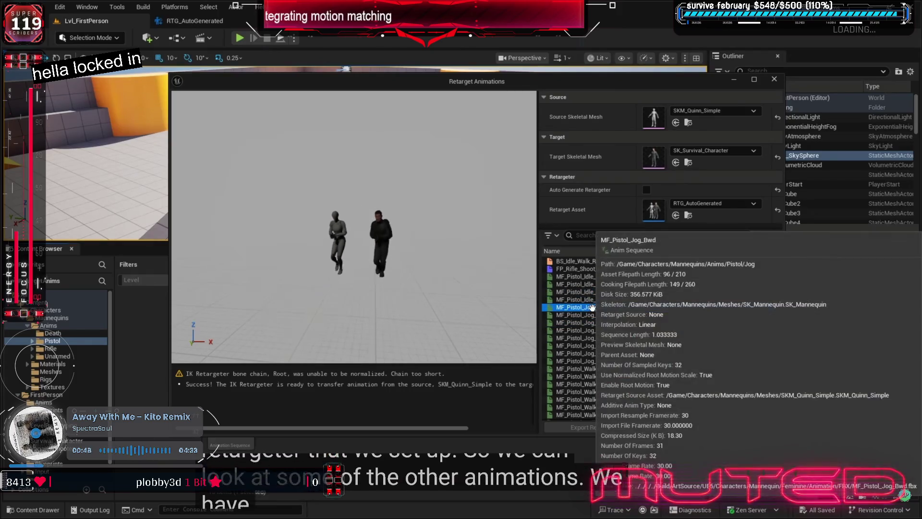
{"action": "left_click", "coordinate": [610, 291]}
{"action": "scroll", "coordinate": [354, 226], "scroll_direction": "up", "scroll_amount": 6}
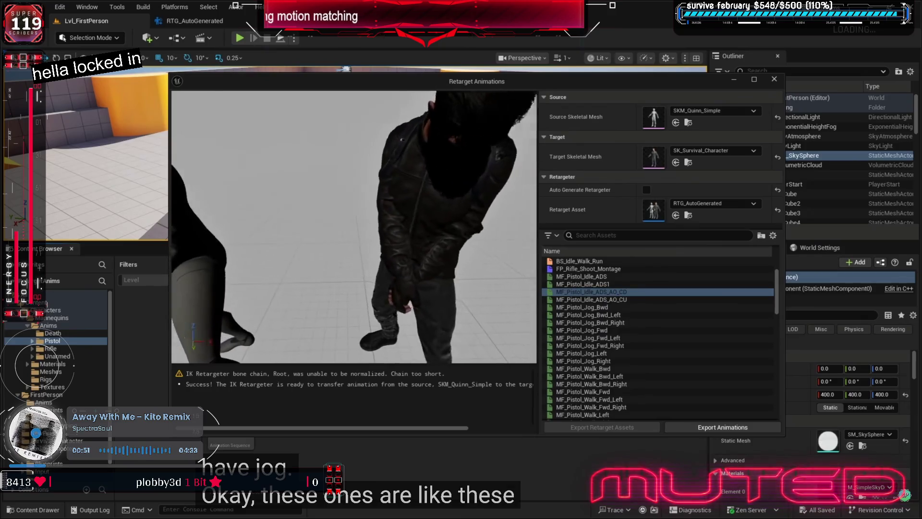
{"action": "mouse_move", "coordinate": [354, 226]}
{"action": "left_mouse_down"}
{"action": "mouse_move", "coordinate": [269, 231]}
{"action": "mouse_move", "coordinate": [288, 225]}
{"action": "mouse_move", "coordinate": [322, 276]}
{"action": "mouse_move", "coordinate": [364, 242]}
{"action": "mouse_move", "coordinate": [336, 259]}
{"action": "mouse_move", "coordinate": [339, 290]}
{"action": "mouse_move", "coordinate": [334, 281]}
{"action": "mouse_move", "coordinate": [344, 270]}
{"action": "mouse_move", "coordinate": [336, 269]}
{"action": "mouse_move", "coordinate": [368, 279]}
{"action": "mouse_move", "coordinate": [398, 271]}
{"action": "mouse_move", "coordinate": [365, 264]}
{"action": "mouse_move", "coordinate": [384, 274]}
{"action": "left_mouse_up"}
{"action": "left_click", "coordinate": [563, 322]}
{"action": "scroll", "coordinate": [576, 336], "scroll_direction": "down", "scroll_amount": 3}
{"action": "left_click", "coordinate": [596, 376]}
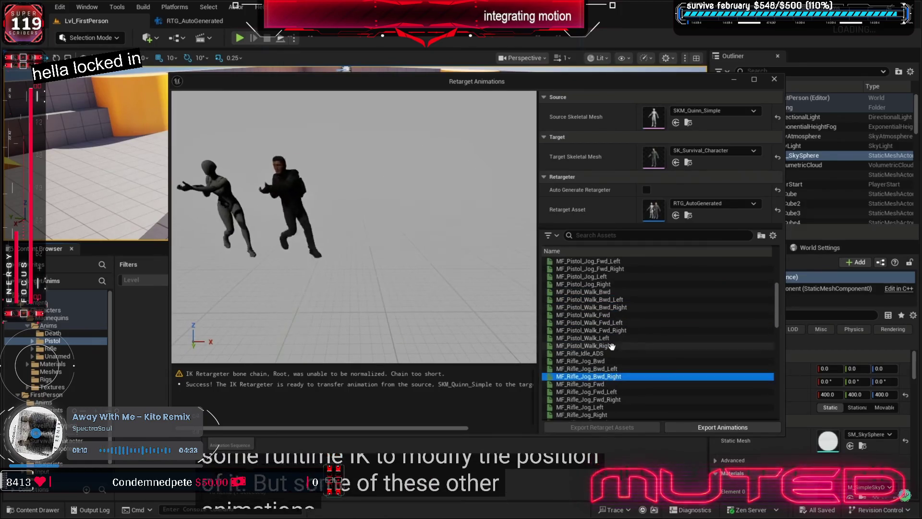
{"action": "left_click", "coordinate": [595, 353]}
{"action": "scroll", "coordinate": [354, 225], "scroll_direction": "up", "scroll_amount": 5}
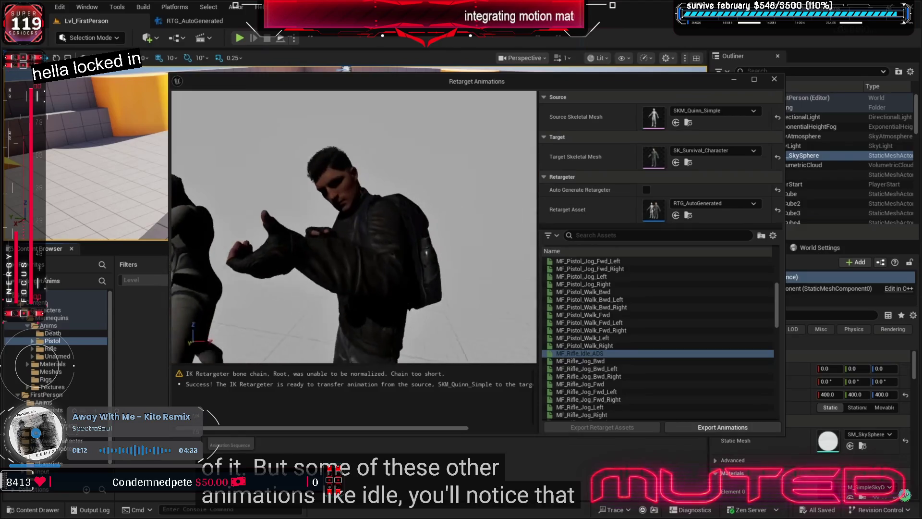
{"action": "scroll", "coordinate": [354, 225], "scroll_direction": "down", "scroll_amount": 5}
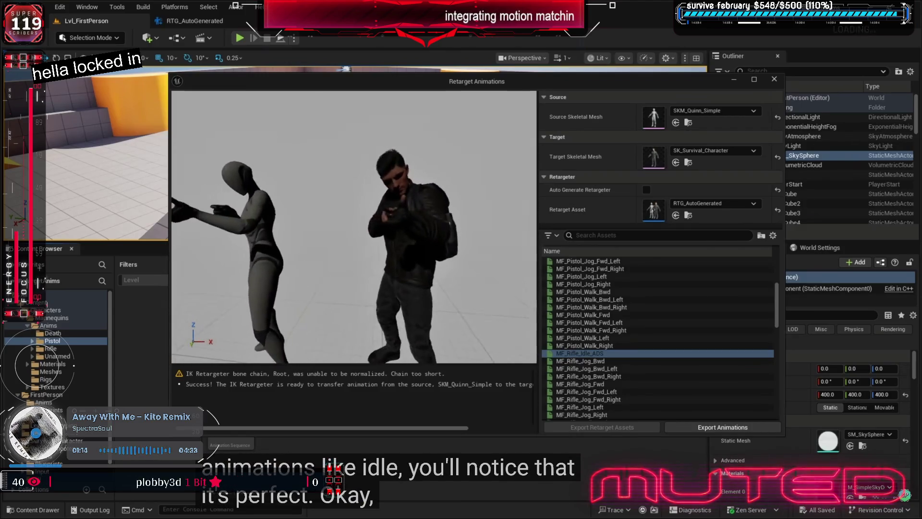
Close the Retarget Animations window, exit full-screen video, and return to the IK Retargeter editor.
{"action": "left_click", "coordinate": [775, 78]}
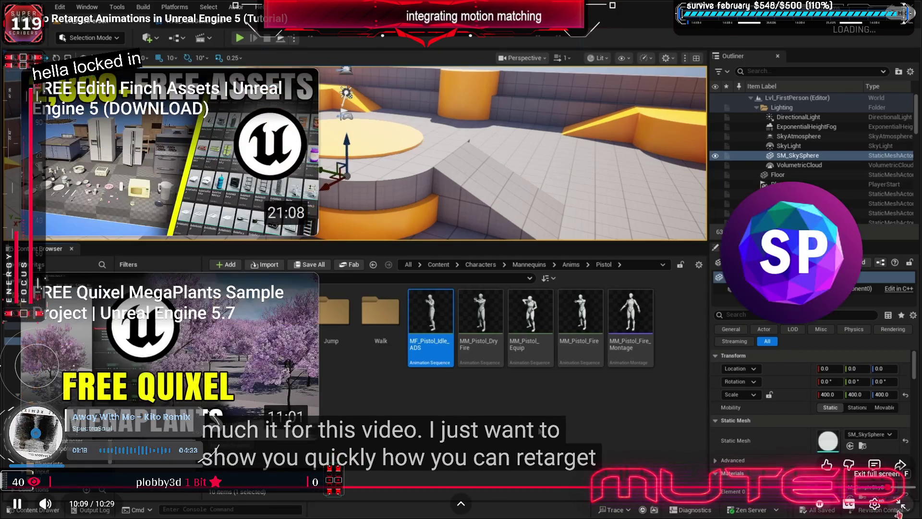
{"action": "left_click", "coordinate": [898, 512]}
{"action": "key", "text": "alt+Tab"}
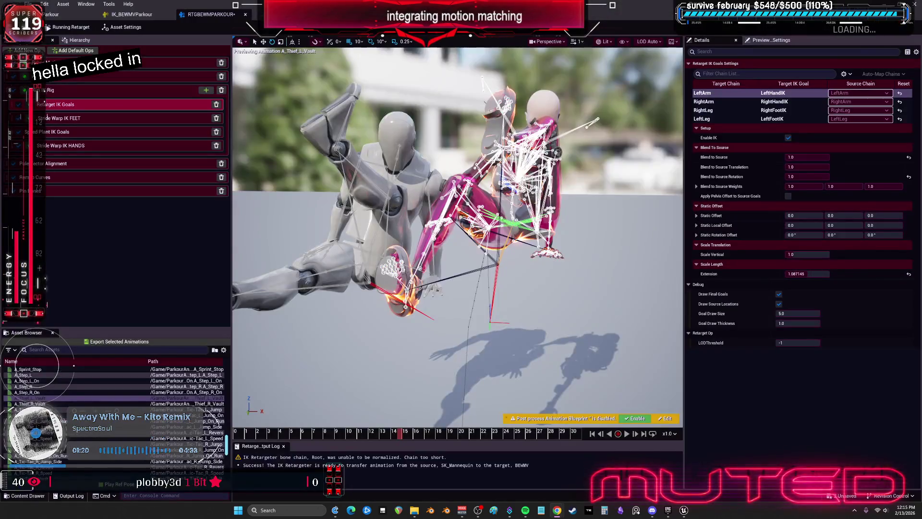
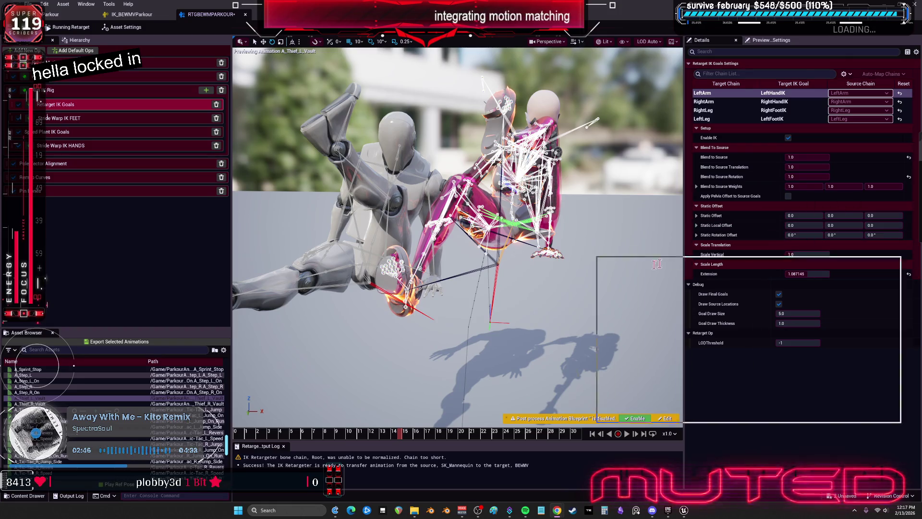
Switch to the Chrome window with the YouTube retargeting tutorial and widen the player.
{"action": "key", "text": "alt+Tab"}
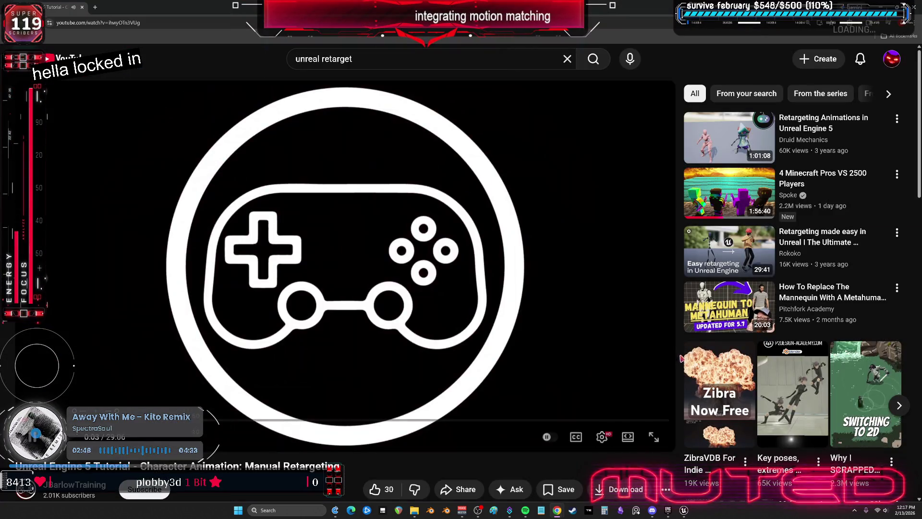
{"action": "left_click", "coordinate": [628, 437]}
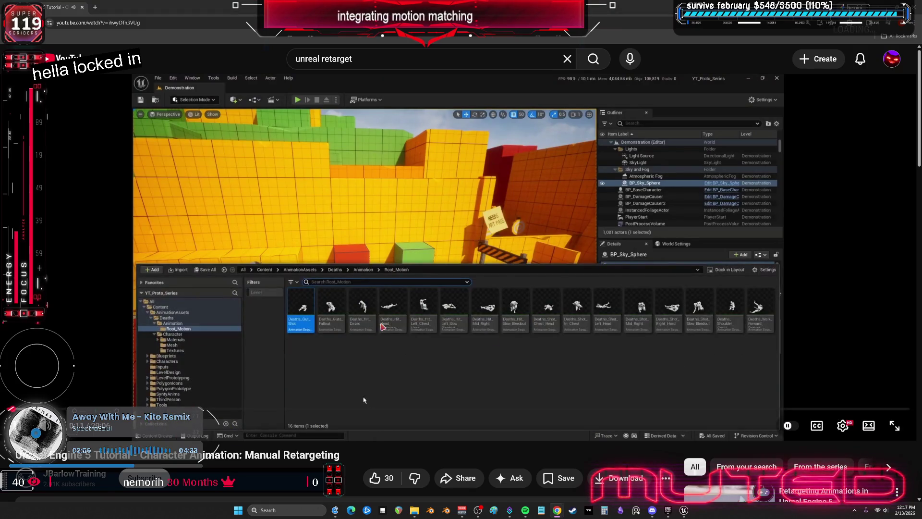
Play the Manual Retargeting tutorial at 1.75x playback speed.
{"action": "scroll", "coordinate": [315, 369], "scroll_direction": "down", "scroll_amount": 3}
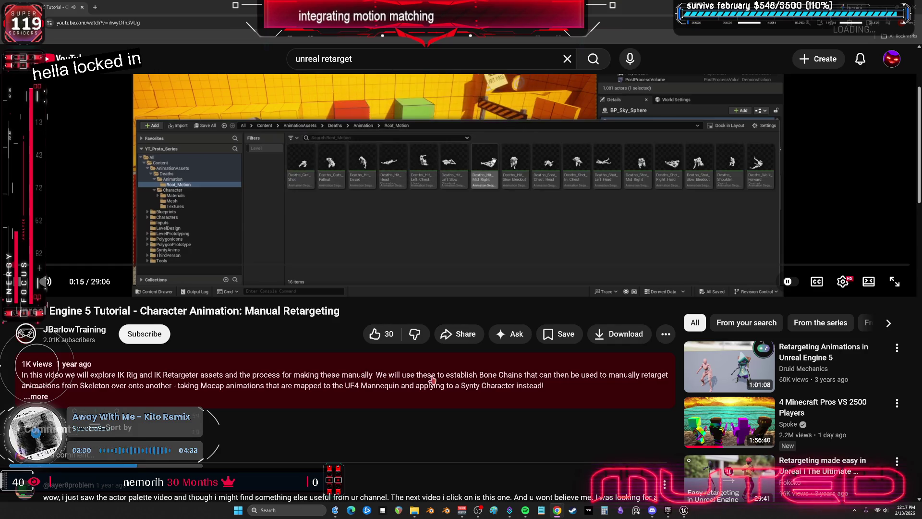
{"action": "scroll", "coordinate": [433, 393], "scroll_direction": "up", "scroll_amount": 3}
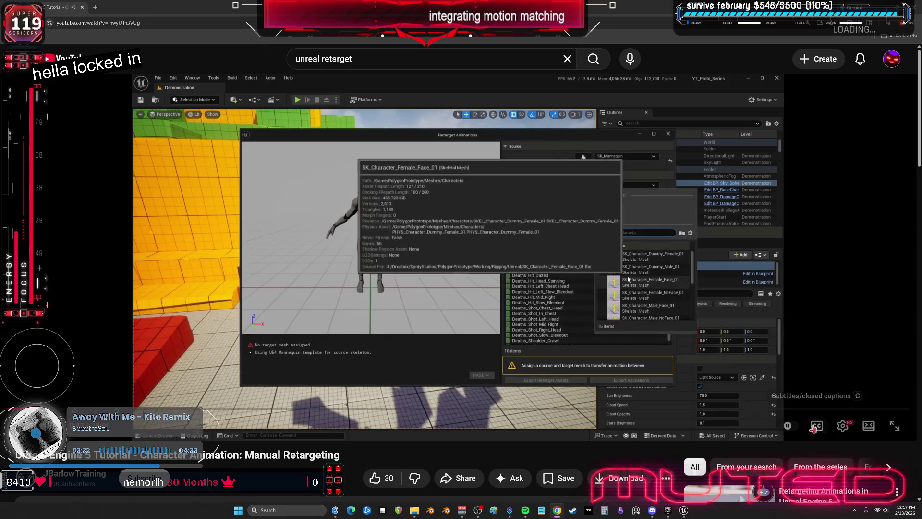
{"action": "left_click", "coordinate": [844, 428]}
{"action": "left_click", "coordinate": [814, 366]}
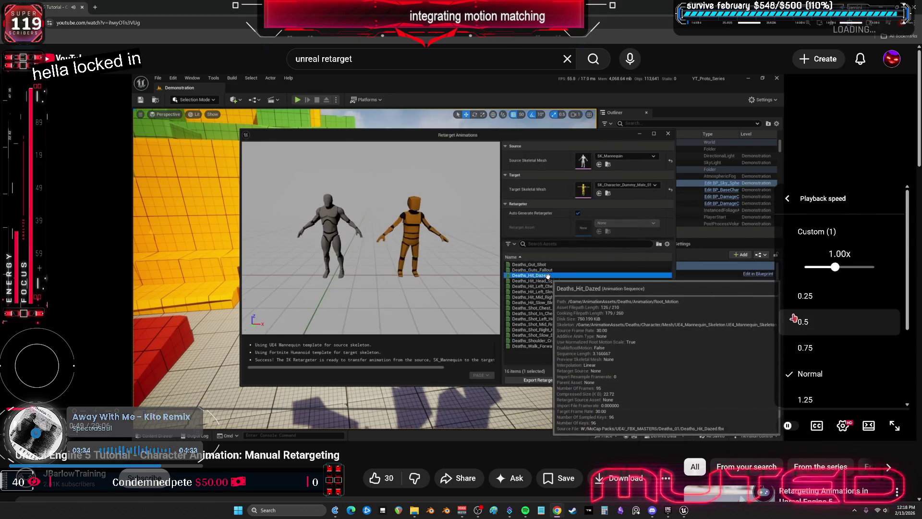
{"action": "left_click", "coordinate": [820, 340]}
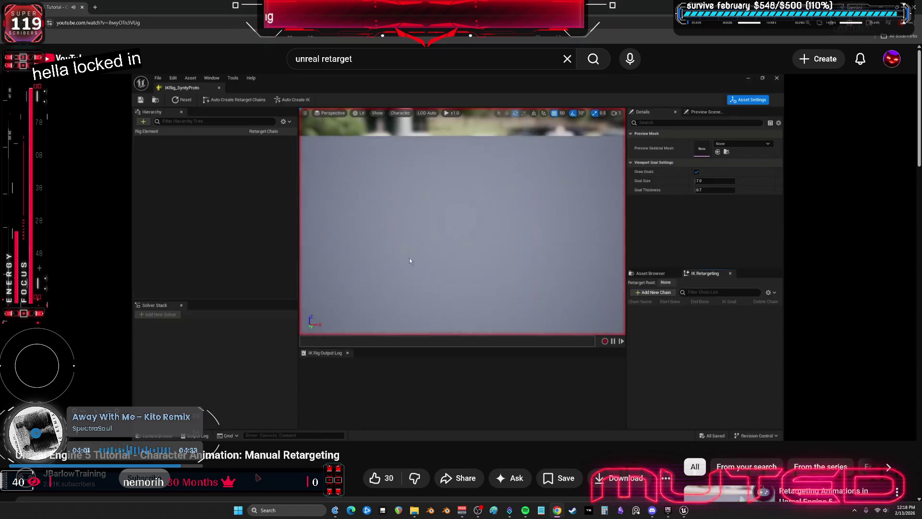
Seek through the tutorial past the IK rig retarget chain setup, including neck, head and finger chains.
{"action": "key", "text": "Right"}
{"action": "key", "text": "Right"}
{"action": "key", "text": "Right"}
{"action": "key", "text": "Right"}
{"action": "key", "text": "Right"}
{"action": "key", "text": "Right"}
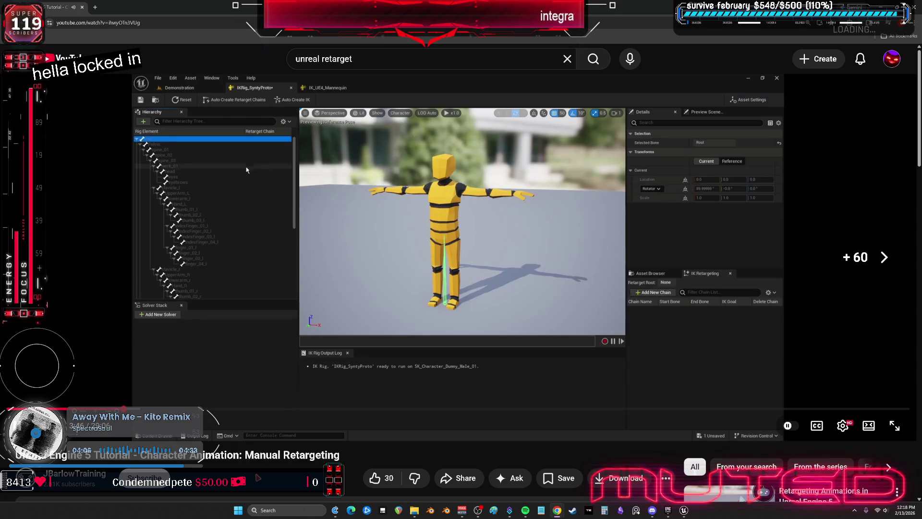
{"action": "key", "text": "Right"}
{"action": "key", "text": "Right"}
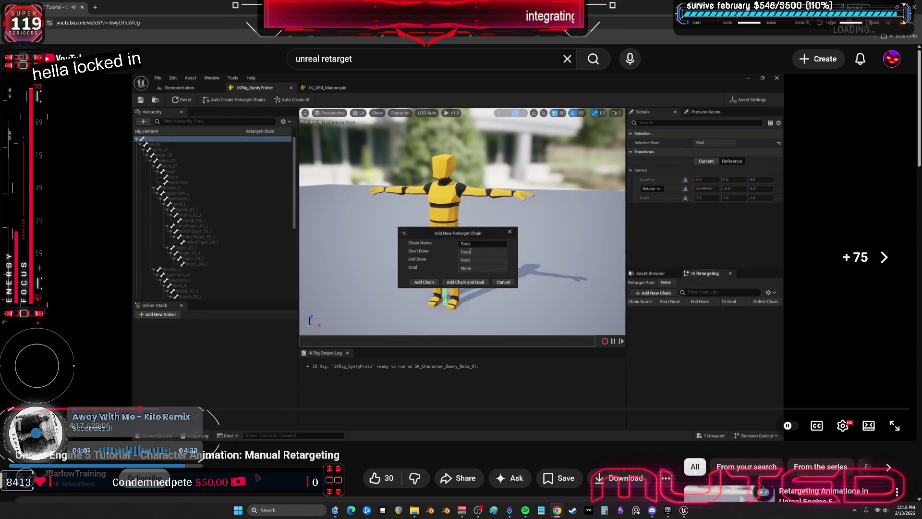
{"action": "key", "text": "Right"}
{"action": "key", "text": "Right"}
{"action": "key", "text": "Right"}
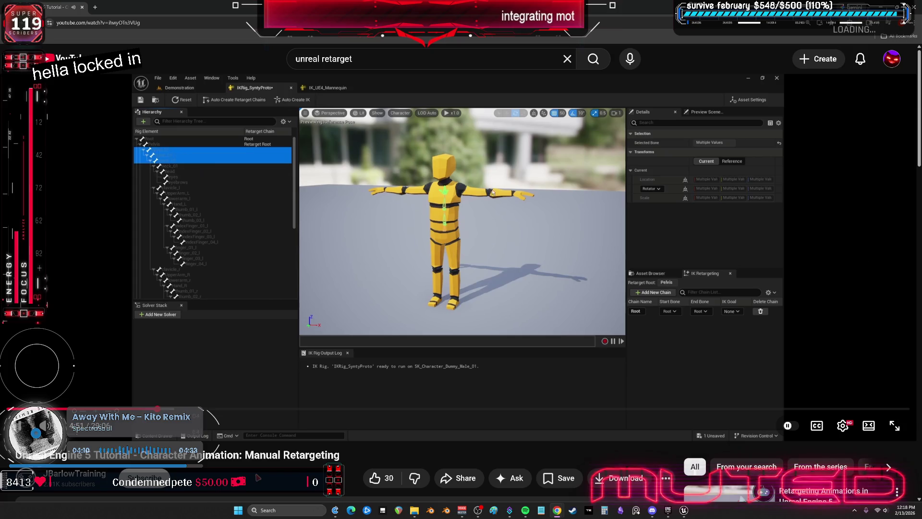
{"action": "key", "text": "Right"}
{"action": "key", "text": "Right"}
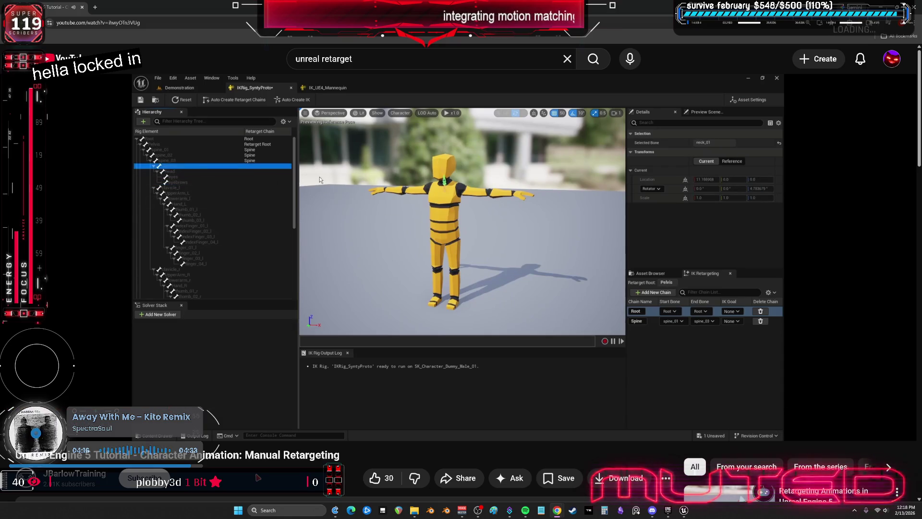
{"action": "key", "text": "Right"}
{"action": "key", "text": "Right"}
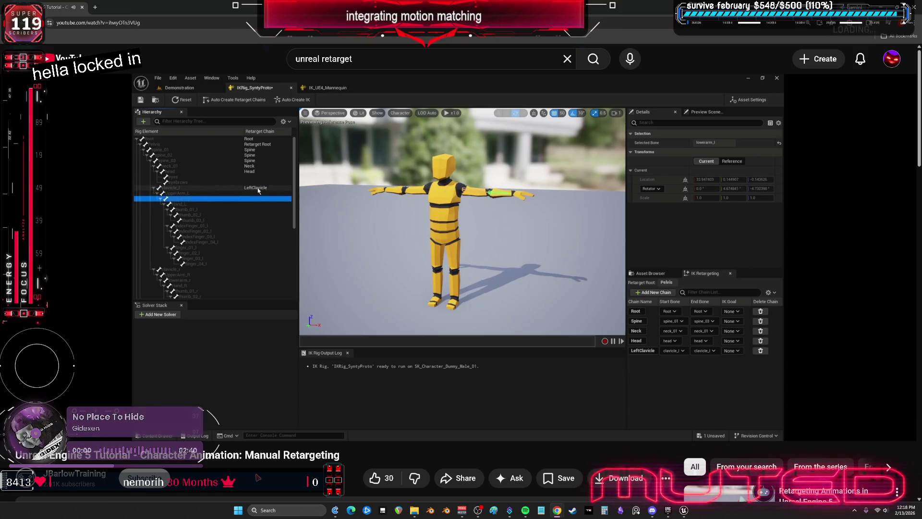
{"action": "key", "text": "Right"}
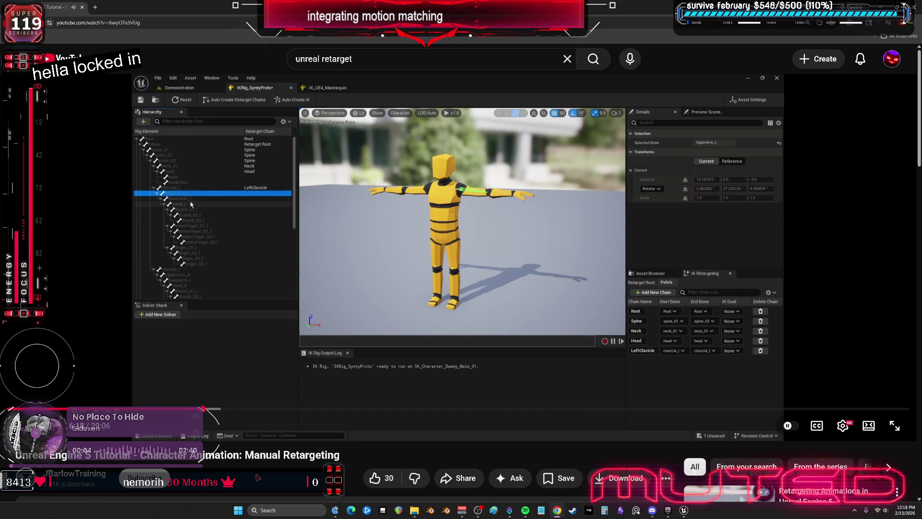
{"action": "key", "text": "Right"}
{"action": "key", "text": "Right"}
{"action": "key", "text": "Right"}
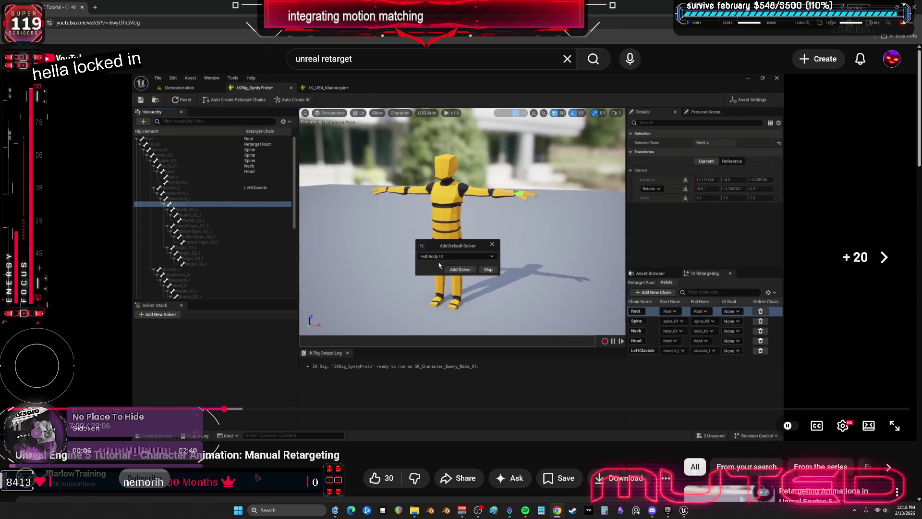
{"action": "key", "text": "Right"}
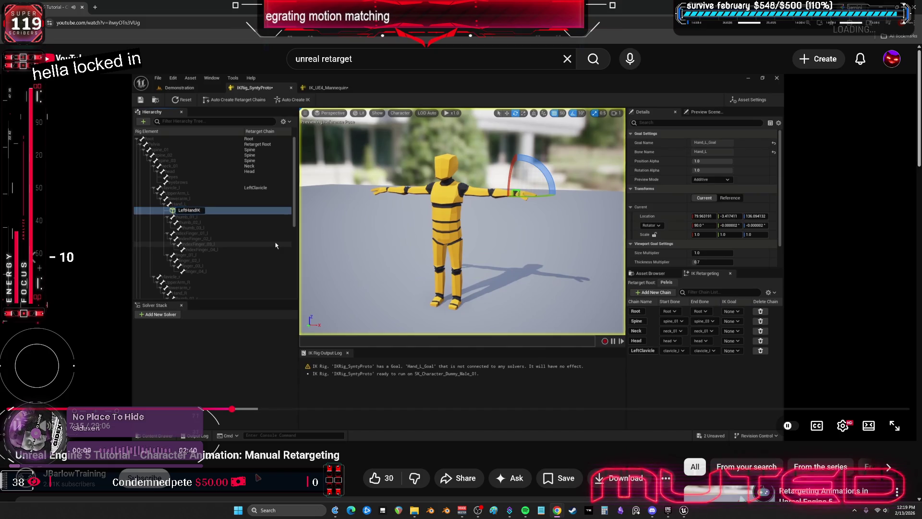
{"action": "key", "text": "Right"}
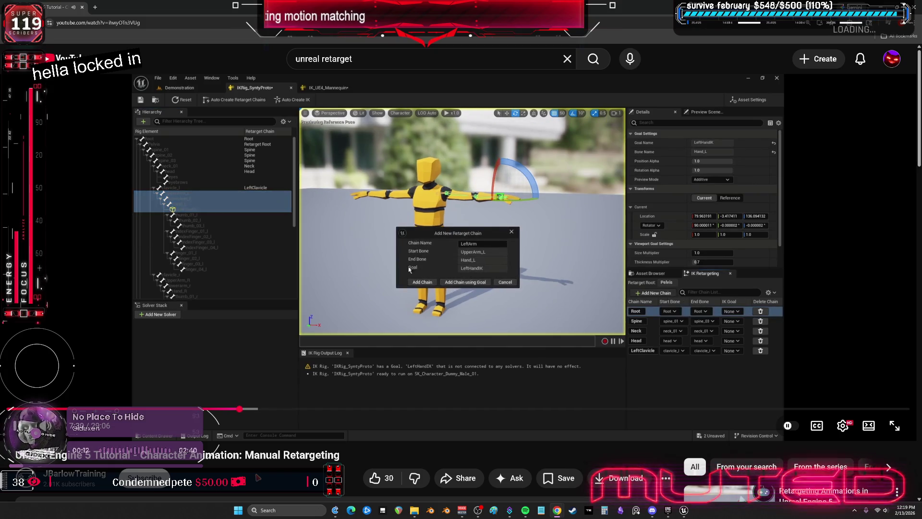
{"action": "key", "text": "Right"}
{"action": "key", "text": "Right"}
{"action": "key", "text": "Right"}
{"action": "key", "text": "Right"}
{"action": "key", "text": "Right"}
{"action": "key", "text": "Right"}
{"action": "key", "text": "Right"}
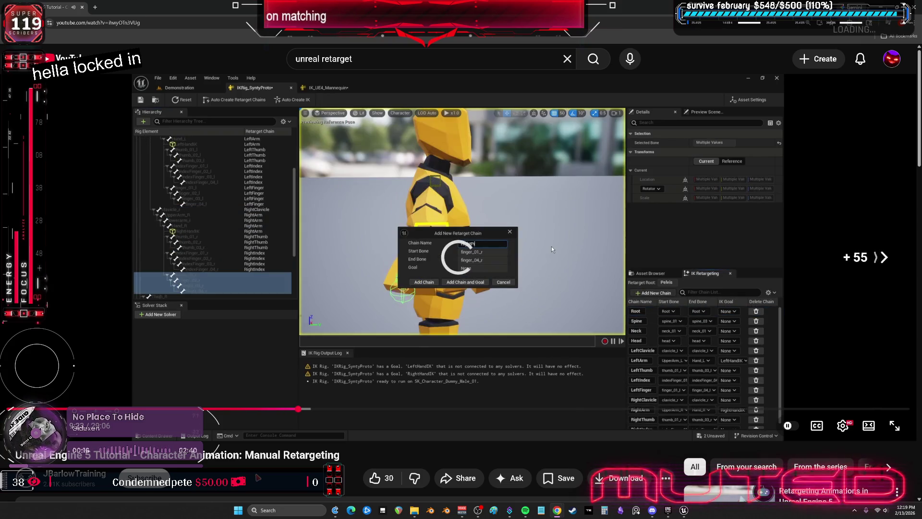
{"action": "key", "text": "Right"}
{"action": "key", "text": "Right"}
{"action": "key", "text": "Left"}
{"action": "key", "text": "Left"}
{"action": "key", "text": "Left"}
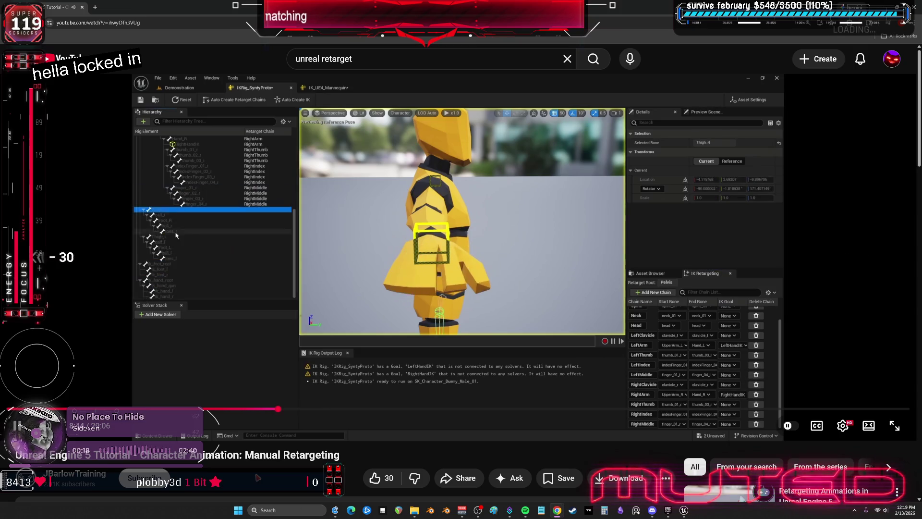
{"action": "key", "text": "Right"}
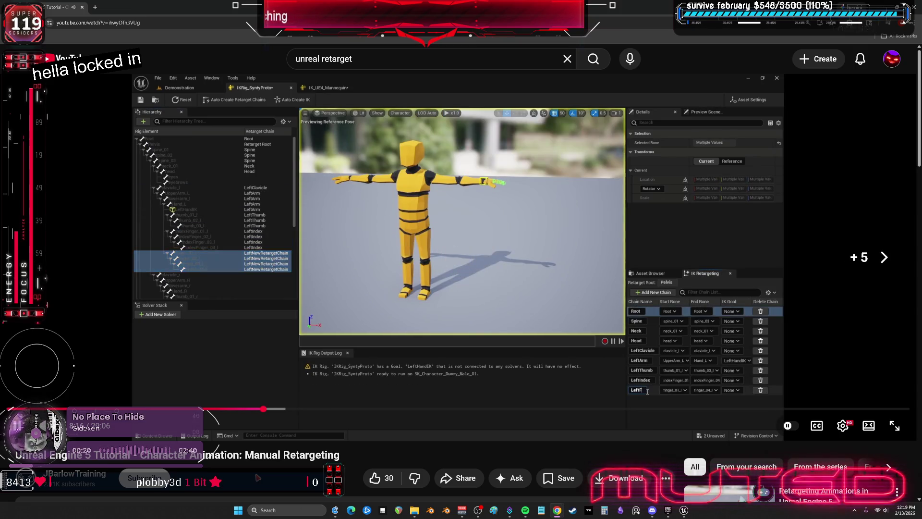
{"action": "key", "text": "Right"}
{"action": "key", "text": "Right"}
{"action": "key", "text": "Right"}
{"action": "key", "text": "Right"}
{"action": "key", "text": "Right"}
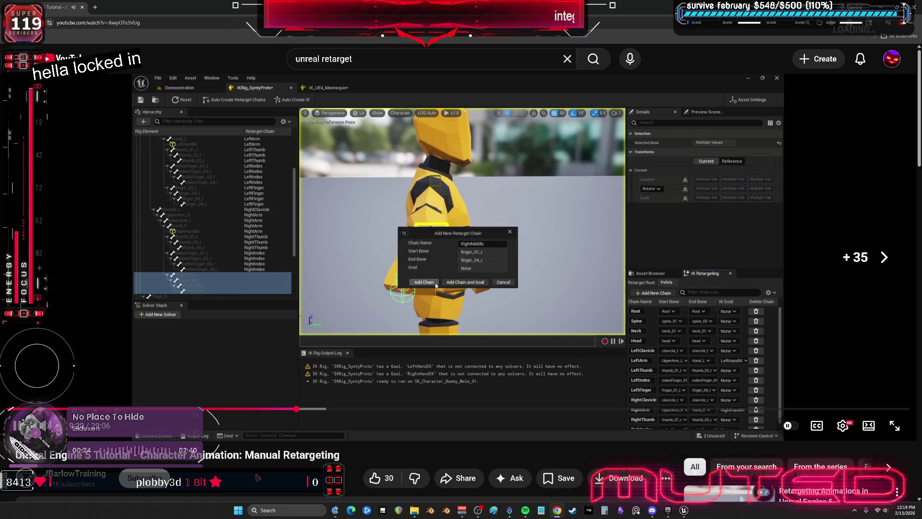
{"action": "key", "text": "Right"}
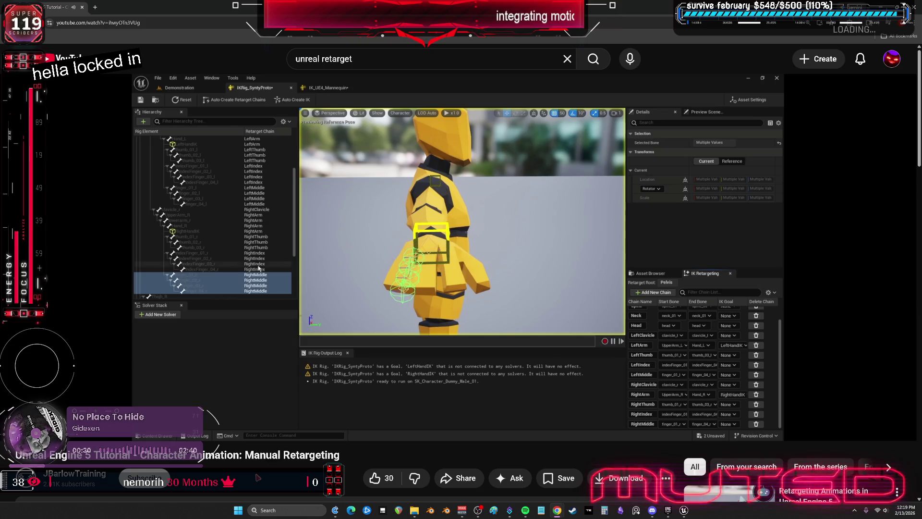
{"action": "key", "text": "Right"}
{"action": "key", "text": "Right"}
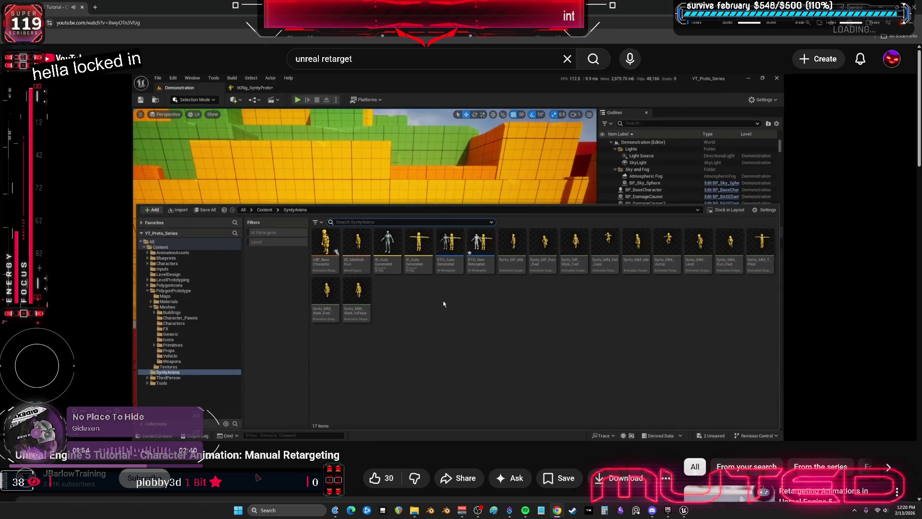
Pause the tutorial at the SyntyAnims folder and return to Unreal Engine.
{"action": "key", "text": "space"}
{"action": "key", "text": "alt+Tab"}
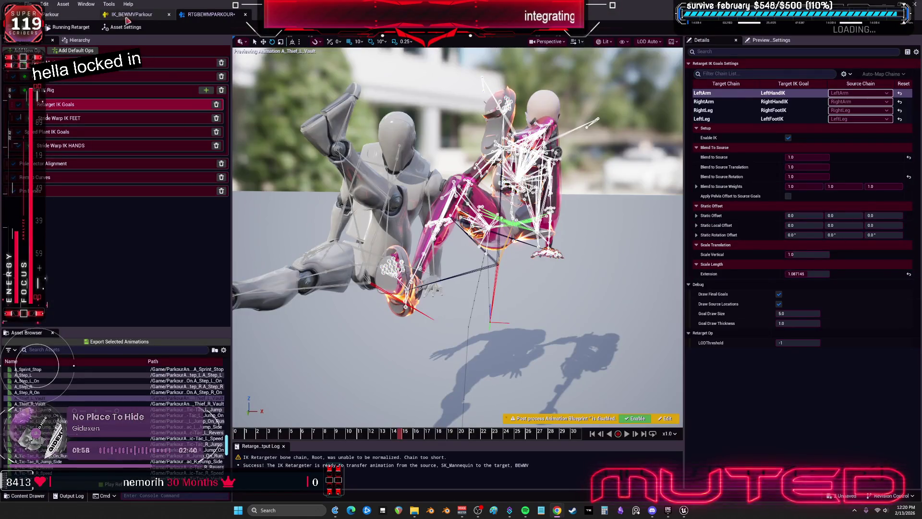
Inspect the LeftFootIK goal, foot_l and thigh_l settings against the IK_Parkour rig.
{"action": "scroll", "coordinate": [197, 121], "scroll_direction": "down", "scroll_amount": 9}
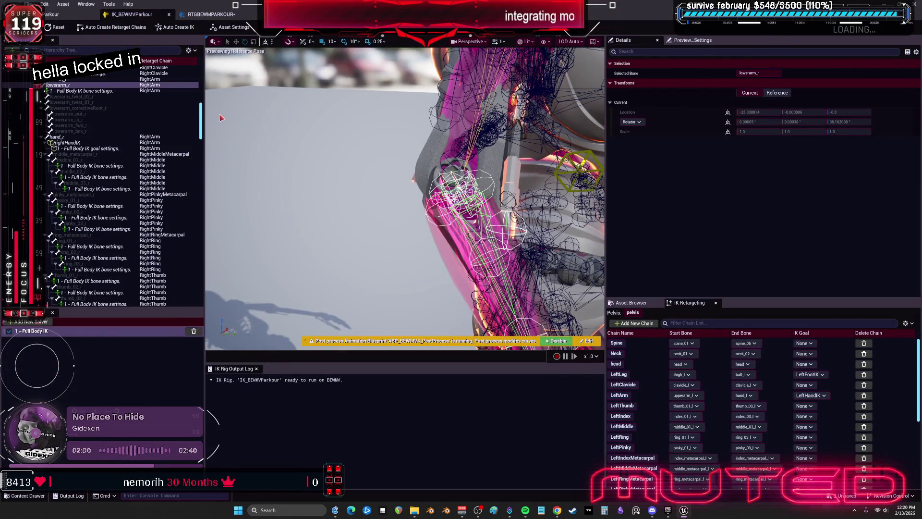
{"action": "scroll", "coordinate": [197, 124], "scroll_direction": "down", "scroll_amount": 15}
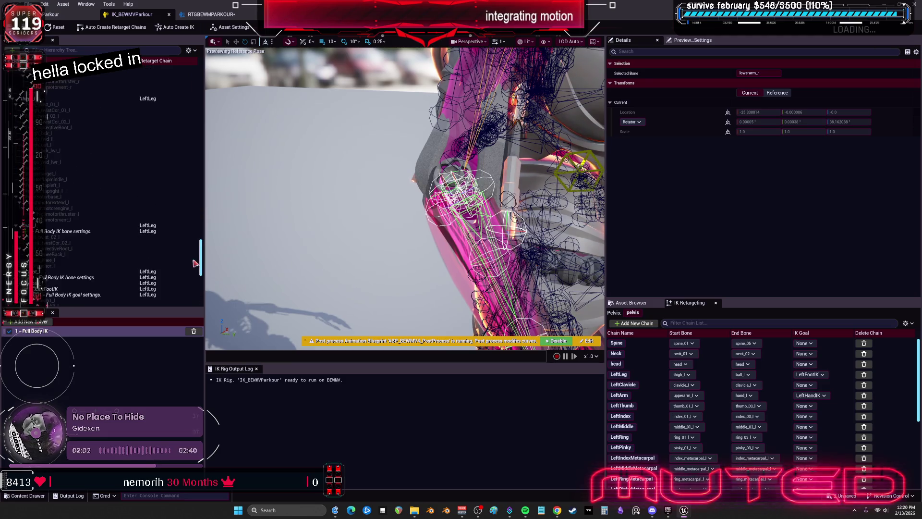
{"action": "left_click", "coordinate": [67, 290]}
{"action": "scroll", "coordinate": [65, 274], "scroll_direction": "down", "scroll_amount": 1}
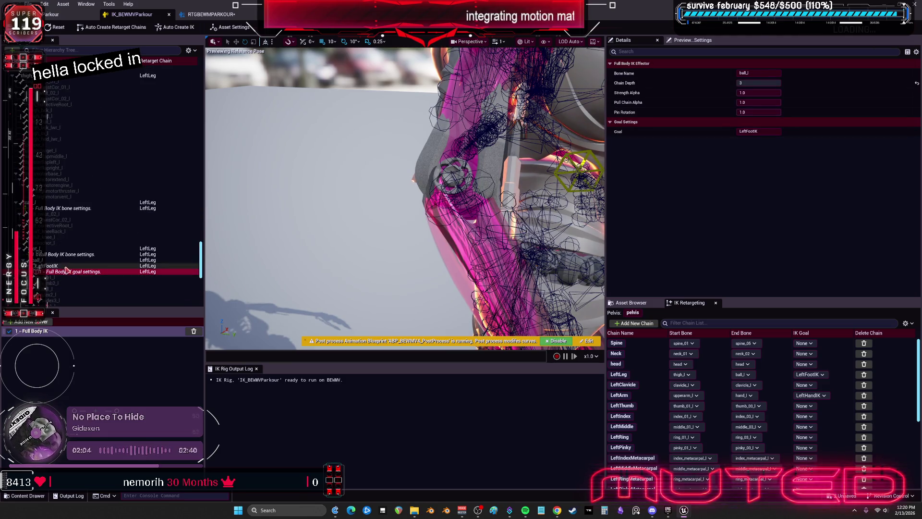
{"action": "left_click", "coordinate": [77, 208]}
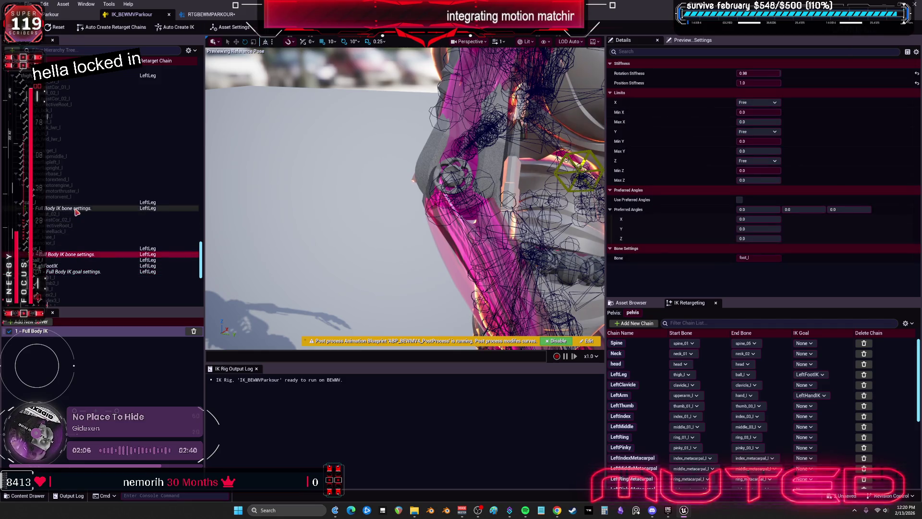
{"action": "left_click", "coordinate": [86, 75]}
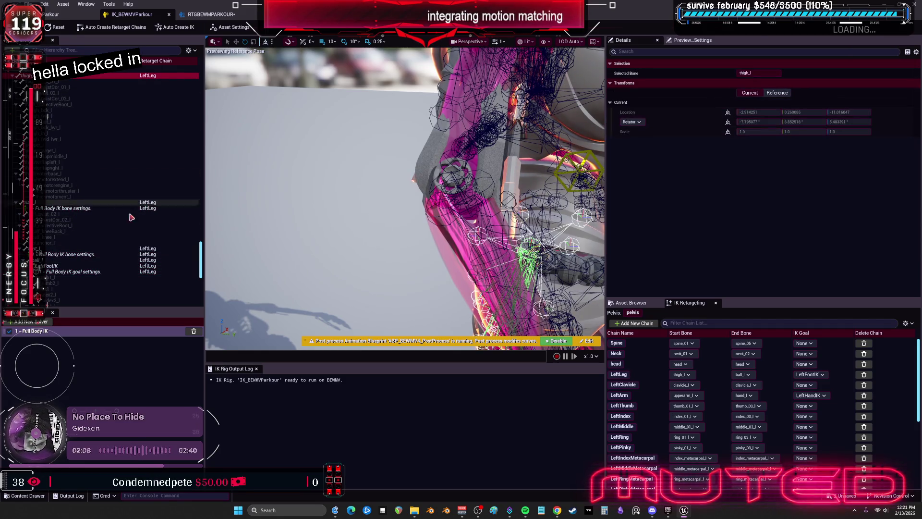
{"action": "left_click", "coordinate": [71, 20]}
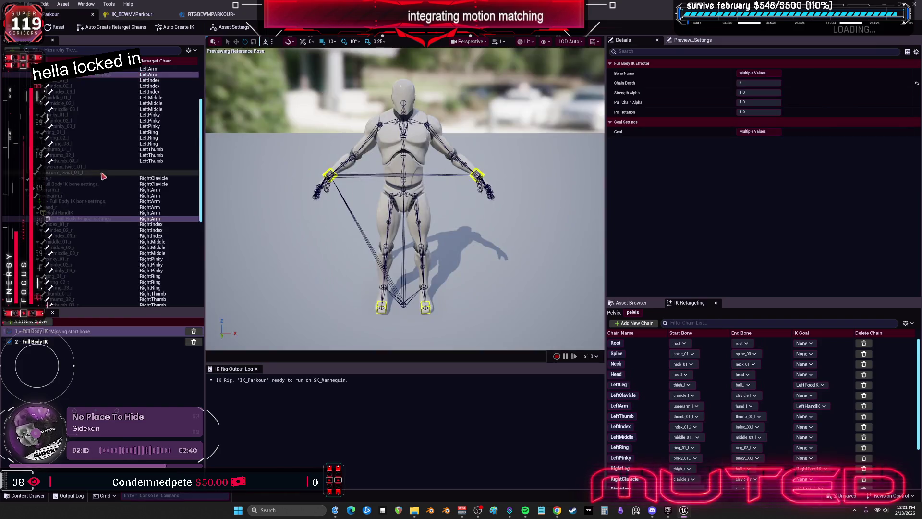
{"action": "left_click_drag", "start_coordinate": [202, 165], "coordinate": [202, 246]}
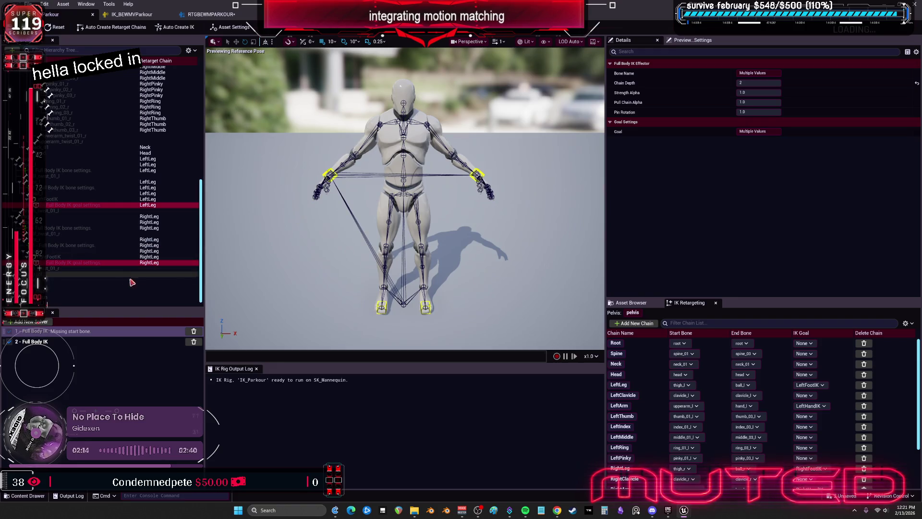
{"action": "left_click", "coordinate": [135, 17]}
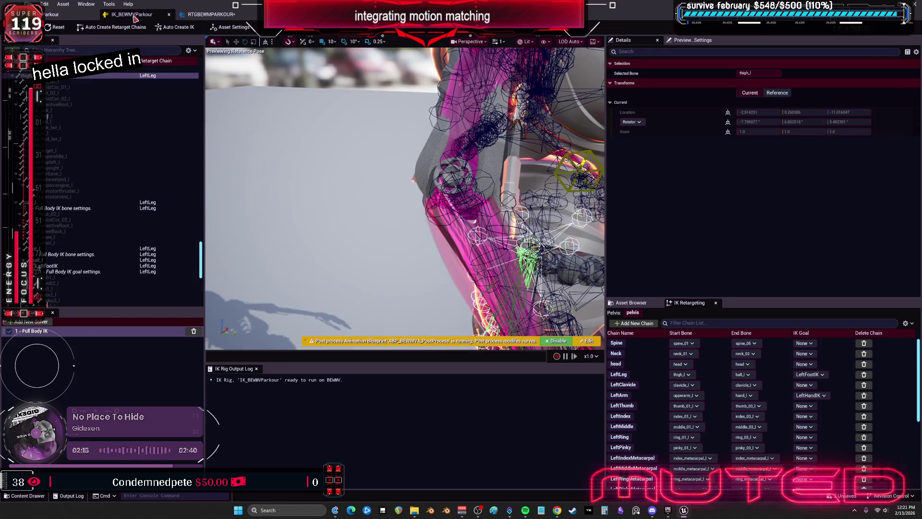
Set the LeftFootIK goal's Full Body IK chain depth to 2.
{"action": "left_click", "coordinate": [65, 266]}
{"action": "left_click", "coordinate": [68, 272]}
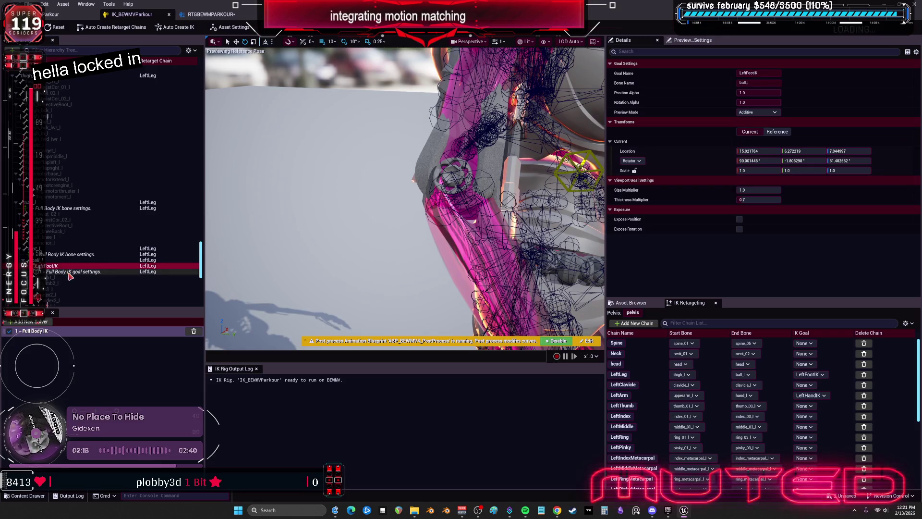
{"action": "left_click", "coordinate": [768, 83]}
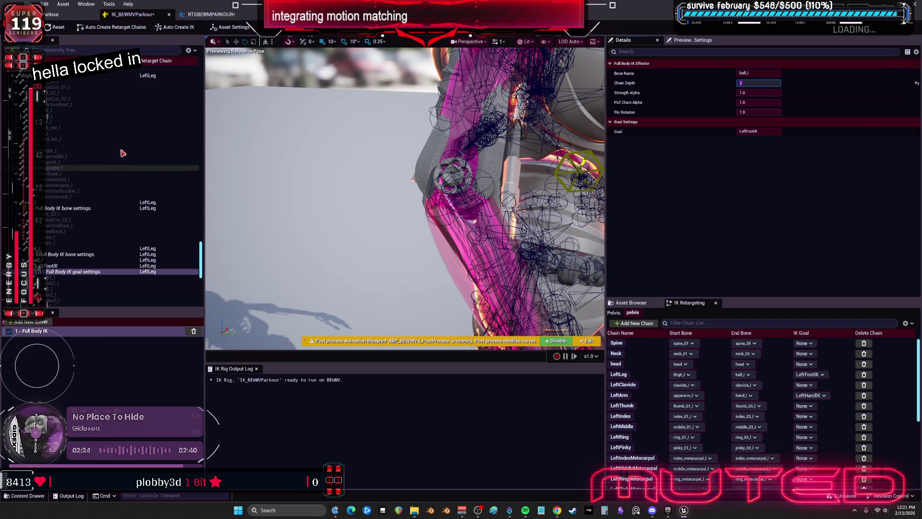
{"action": "scroll", "coordinate": [125, 178], "scroll_direction": "down", "scroll_amount": 5}
{"action": "scroll", "coordinate": [129, 186], "scroll_direction": "up", "scroll_amount": 5}
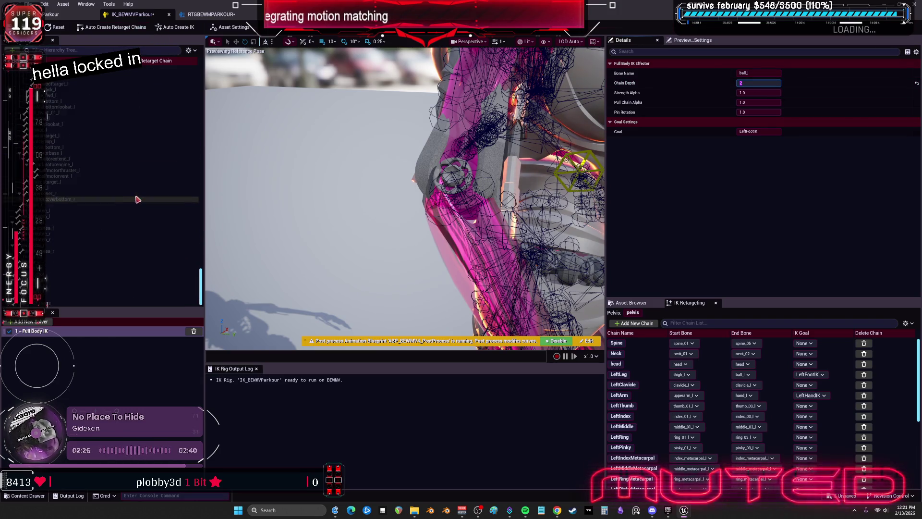
{"action": "scroll", "coordinate": [120, 212], "scroll_direction": "up", "scroll_amount": 5}
Set the RightFootIK goal's chain depth to 2 and return to the parkour retargeter.
{"action": "left_click", "coordinate": [69, 177]}
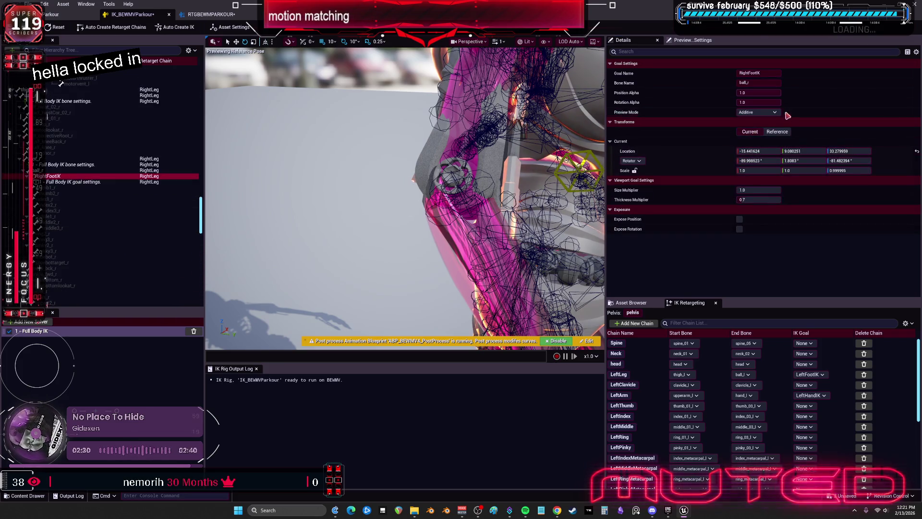
{"action": "left_click", "coordinate": [73, 182]}
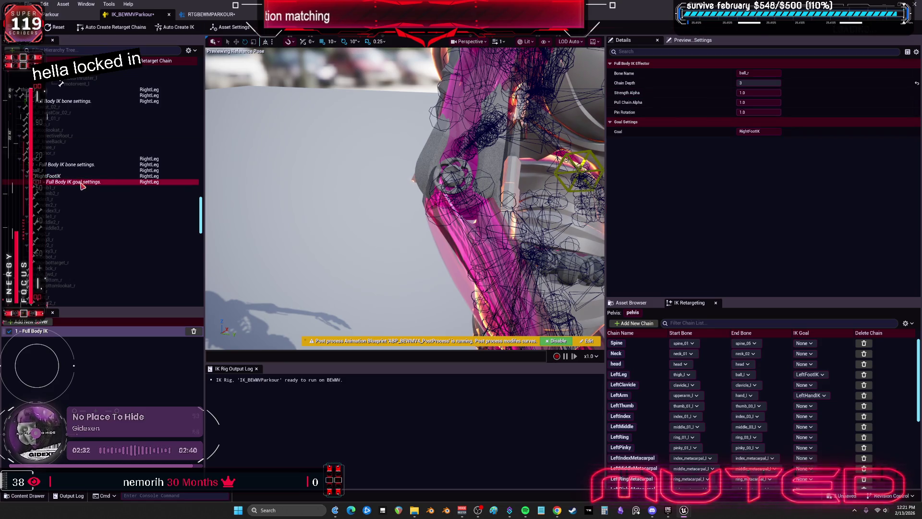
{"action": "left_click", "coordinate": [757, 82]}
{"action": "type", "text": "2"}
{"action": "key", "text": "Return"}
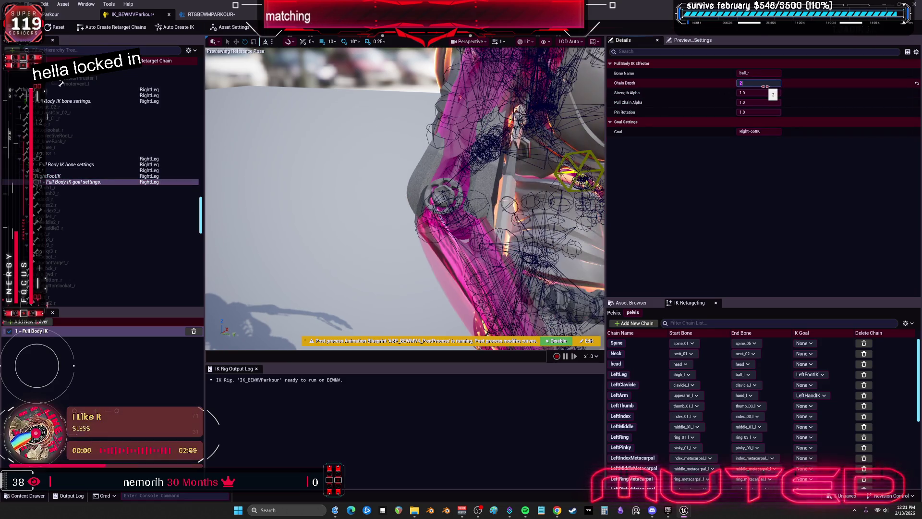
{"action": "left_click", "coordinate": [212, 15]}
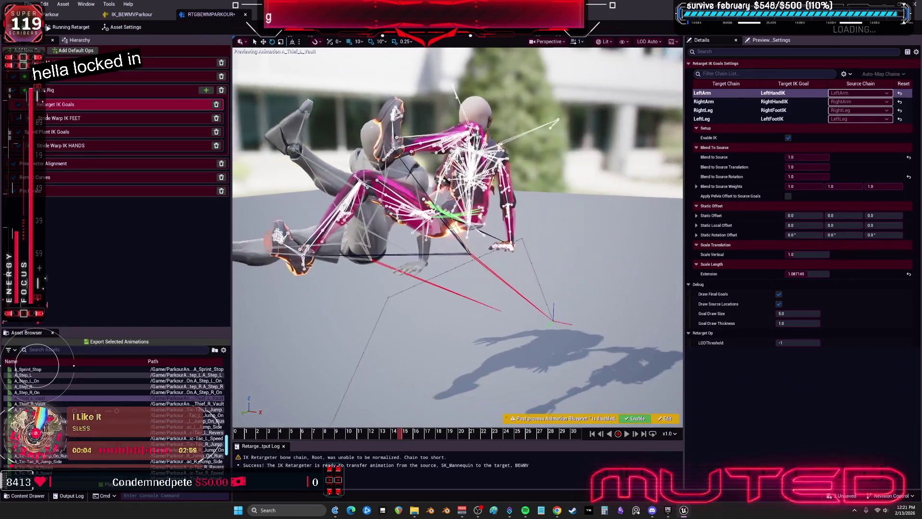
Rewind the preview and load the A_Tic-Tac_L_Speed animation, paused, viewed up close.
{"action": "left_click", "coordinate": [392, 434]}
{"action": "mouse_move", "coordinate": [391, 434]}
{"action": "left_mouse_down"}
{"action": "mouse_move", "coordinate": [176, 431]}
{"action": "mouse_move", "coordinate": [433, 433]}
{"action": "mouse_move", "coordinate": [66, 434]}
{"action": "left_mouse_up"}
{"action": "left_click", "coordinate": [65, 436]}
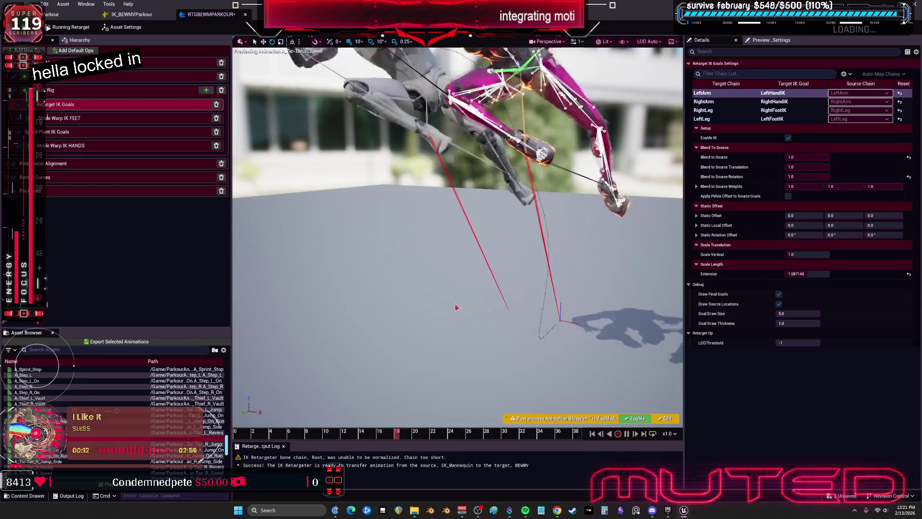
{"action": "key", "text": "space"}
{"action": "mouse_move", "coordinate": [344, 412]}
{"action": "left_mouse_down"}
{"action": "mouse_move", "coordinate": [322, 403]}
{"action": "mouse_move", "coordinate": [337, 399]}
{"action": "mouse_move", "coordinate": [344, 413]}
{"action": "mouse_move", "coordinate": [329, 433]}
{"action": "mouse_move", "coordinate": [384, 435]}
{"action": "mouse_move", "coordinate": [303, 430]}
{"action": "mouse_move", "coordinate": [379, 434]}
{"action": "left_mouse_up"}
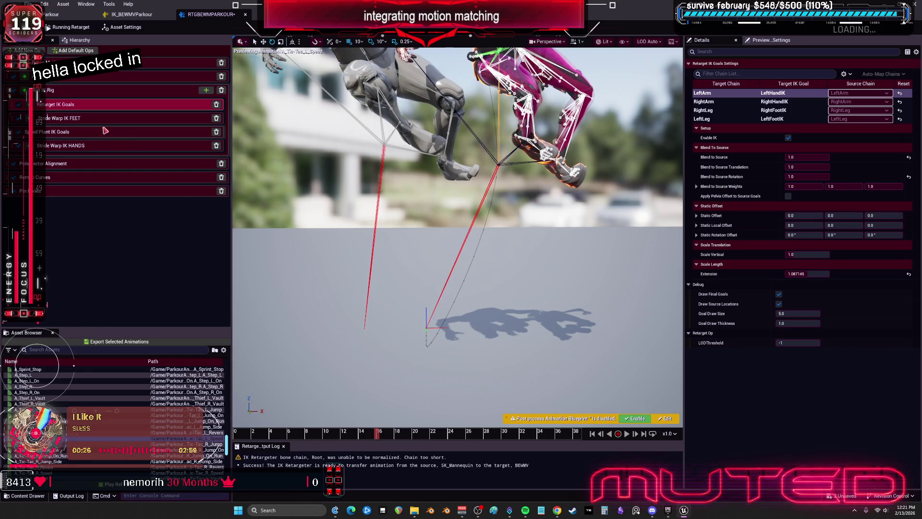
Select the Speed Plant IK Goals op to show its Speed Threshold of 50.0.
{"action": "left_click", "coordinate": [119, 118]}
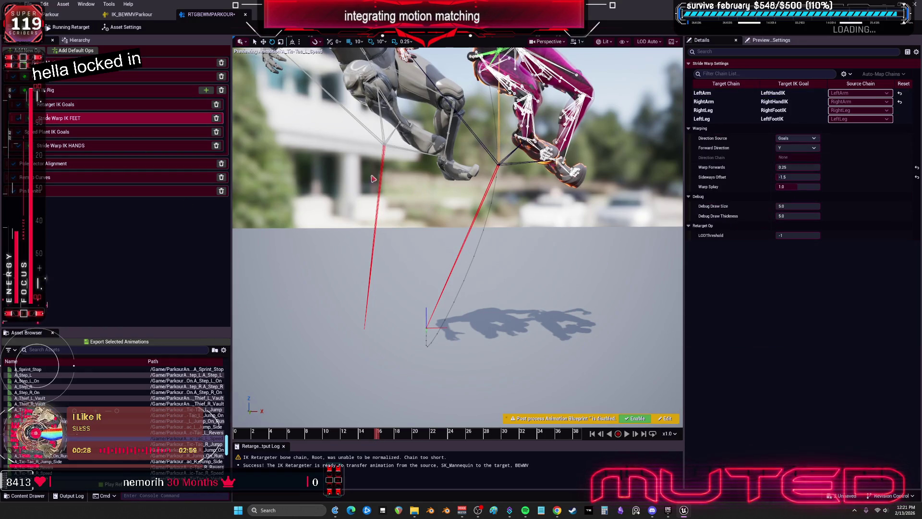
{"action": "left_click", "coordinate": [118, 132]}
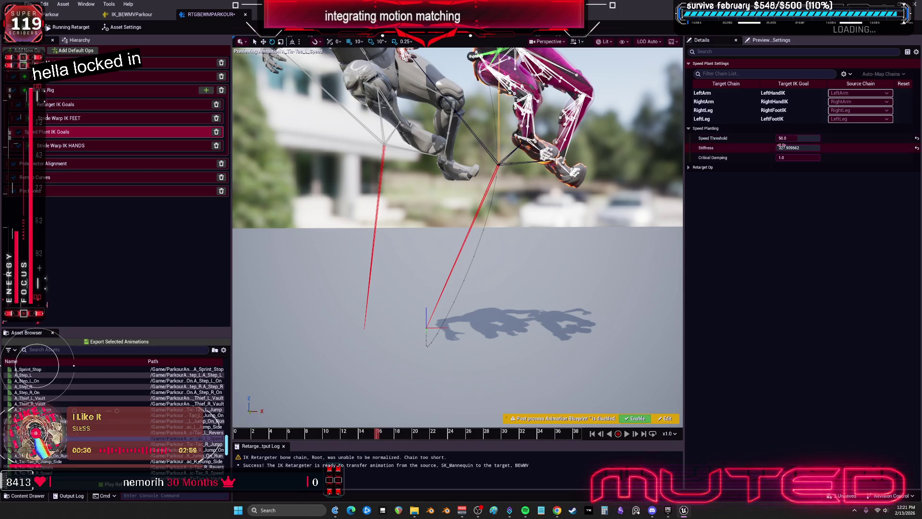
{"action": "mouse_move", "coordinate": [725, 141]}
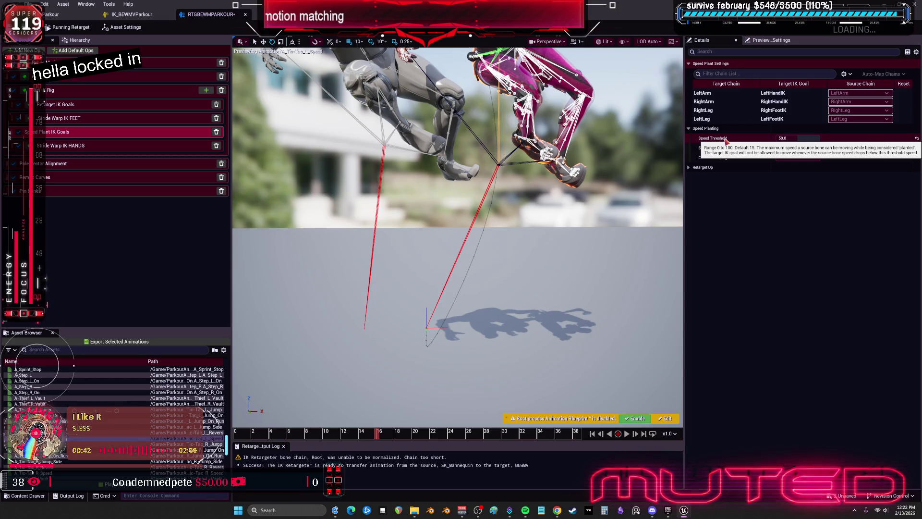
Lower the Speed Threshold and review the preview from about frame 10.
{"action": "left_click_drag", "start_coordinate": [787, 139], "coordinate": [768, 138]}
{"action": "left_click", "coordinate": [499, 362]}
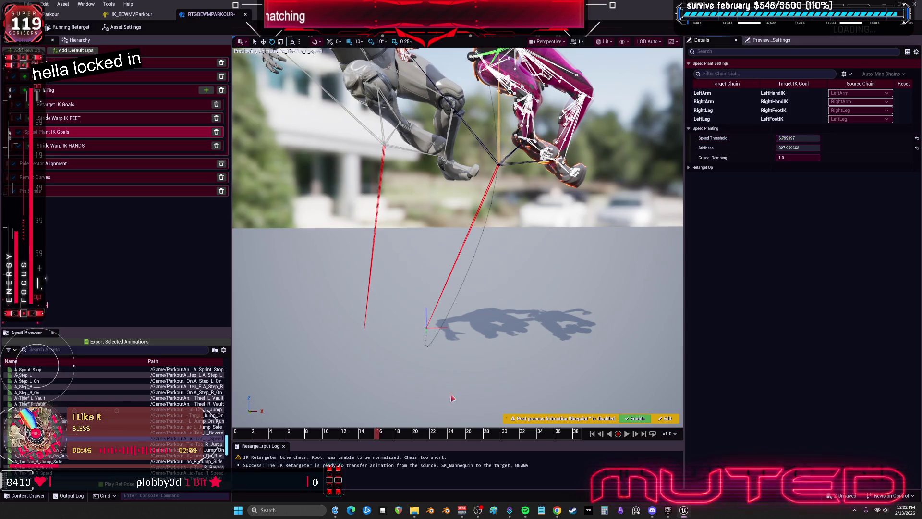
{"action": "mouse_move", "coordinate": [377, 435]}
{"action": "left_mouse_down"}
{"action": "mouse_move", "coordinate": [225, 440]}
{"action": "mouse_move", "coordinate": [295, 437]}
{"action": "mouse_move", "coordinate": [331, 446]}
{"action": "mouse_move", "coordinate": [288, 442]}
{"action": "mouse_move", "coordinate": [425, 458]}
{"action": "left_mouse_up"}
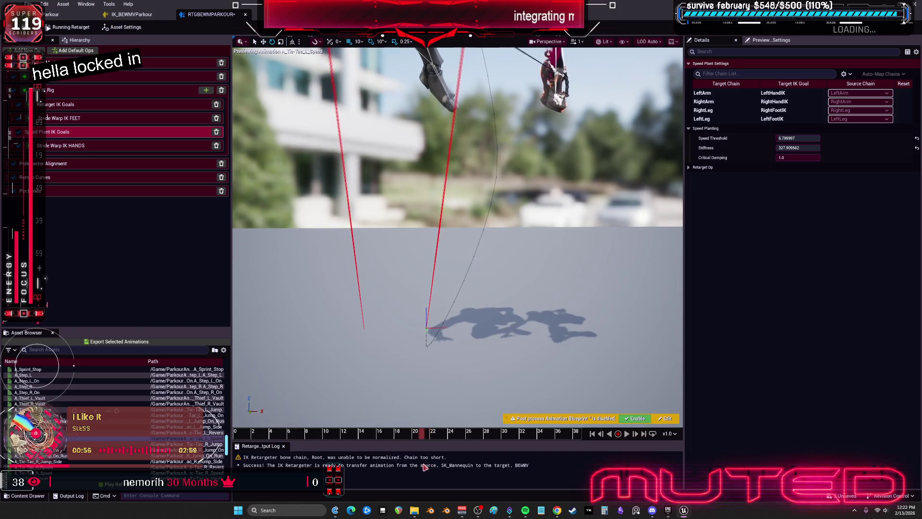
{"action": "mouse_move", "coordinate": [502, 322]}
{"action": "left_mouse_down"}
{"action": "mouse_move", "coordinate": [513, 264]}
{"action": "mouse_move", "coordinate": [523, 259]}
{"action": "mouse_move", "coordinate": [632, 413]}
{"action": "left_mouse_up"}
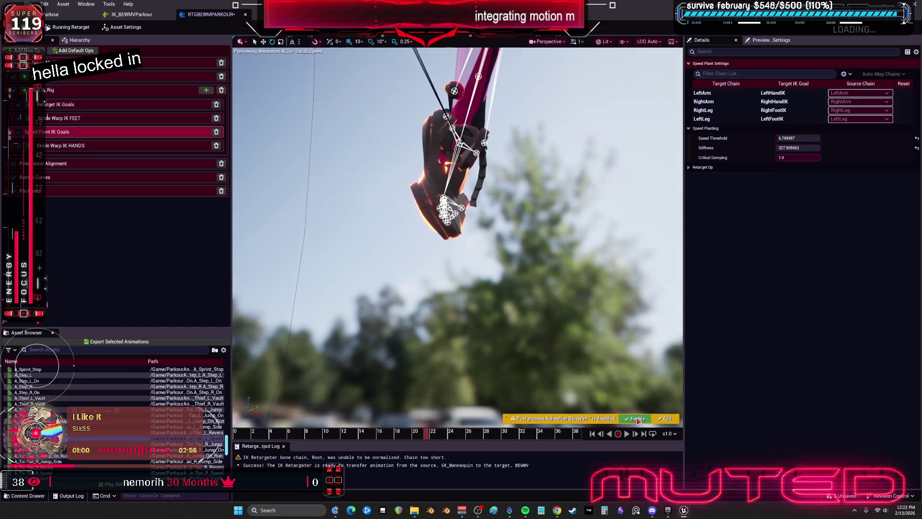
{"action": "mouse_move", "coordinate": [572, 325]}
{"action": "left_mouse_down"}
{"action": "mouse_move", "coordinate": [428, 400]}
{"action": "mouse_move", "coordinate": [399, 356]}
{"action": "mouse_move", "coordinate": [227, 435]}
{"action": "left_mouse_up"}
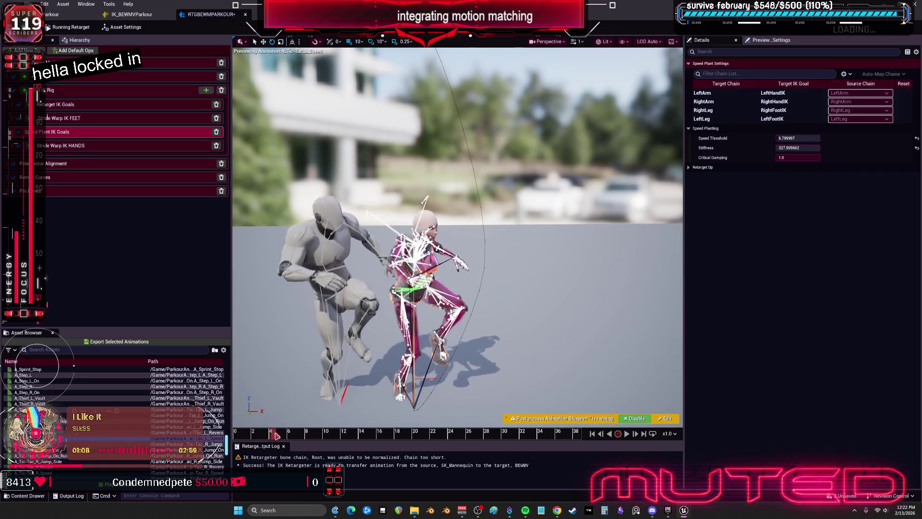
Test Stiffness values down to about 2.46, then reset Stiffness to its default 250.
{"action": "left_click", "coordinate": [811, 146]}
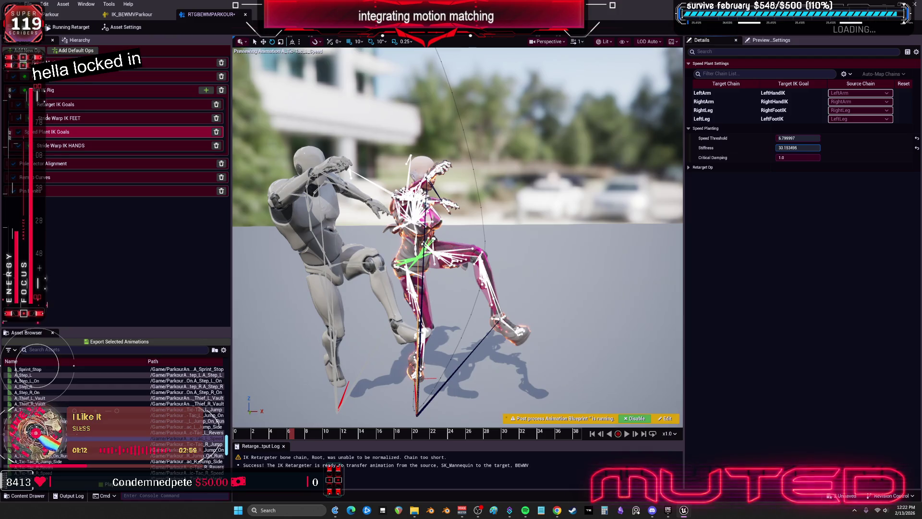
{"action": "left_click_drag", "start_coordinate": [811, 146], "coordinate": [845, 146]}
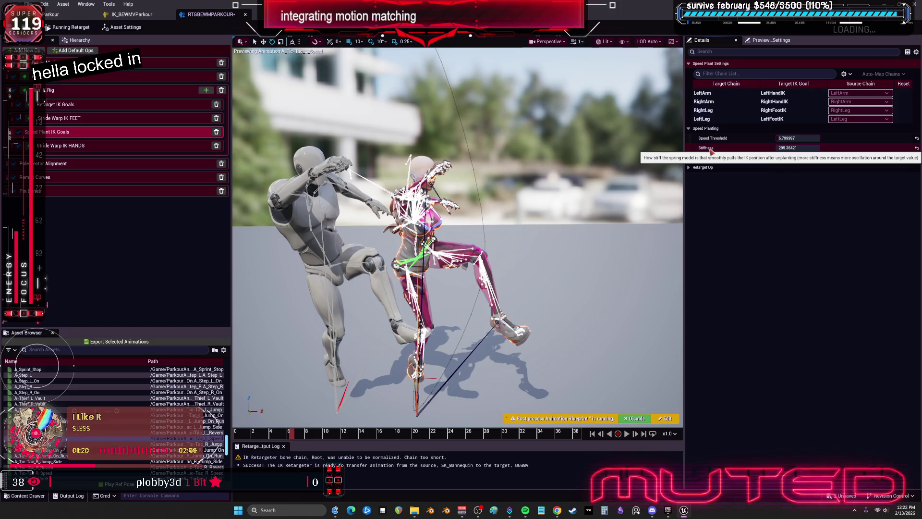
{"action": "left_click_drag", "start_coordinate": [797, 148], "coordinate": [846, 147]}
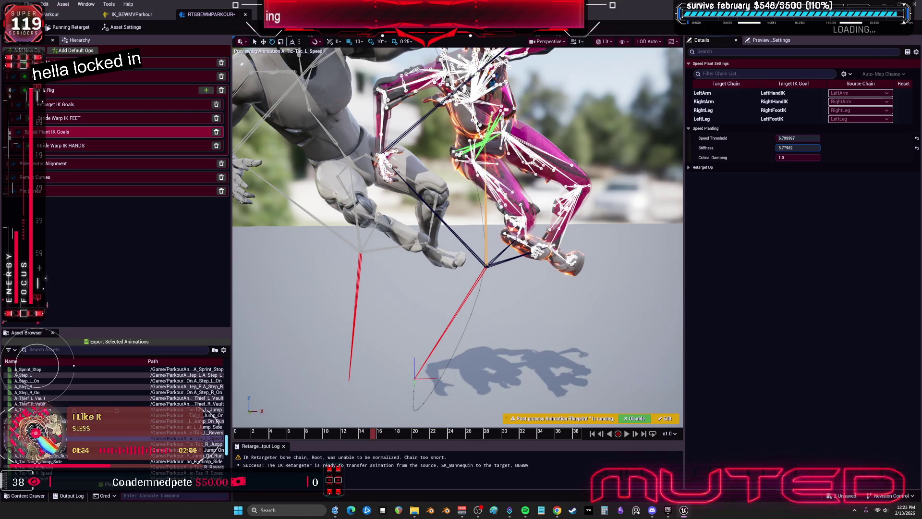
{"action": "left_click_drag", "start_coordinate": [797, 148], "coordinate": [796, 139]}
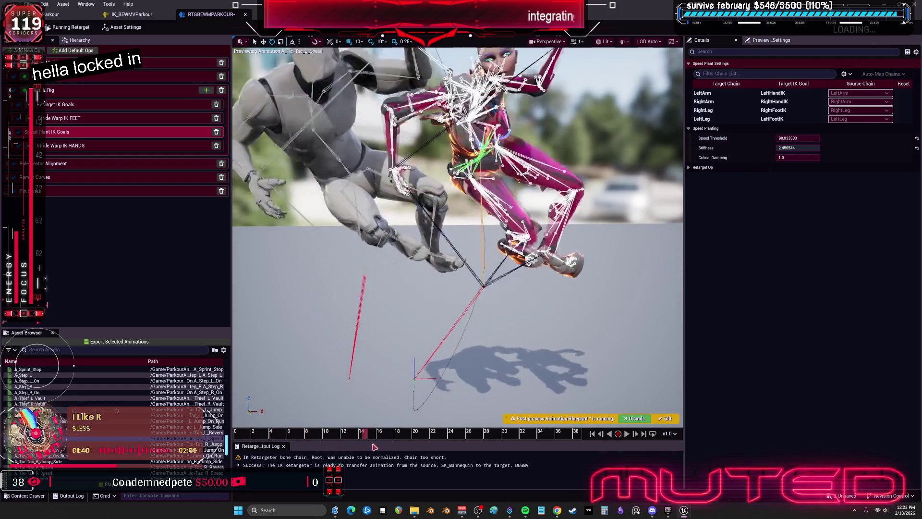
{"action": "mouse_move", "coordinate": [344, 441]}
{"action": "left_mouse_down"}
{"action": "mouse_move", "coordinate": [226, 440]}
{"action": "mouse_move", "coordinate": [427, 441]}
{"action": "mouse_move", "coordinate": [350, 440]}
{"action": "left_mouse_up"}
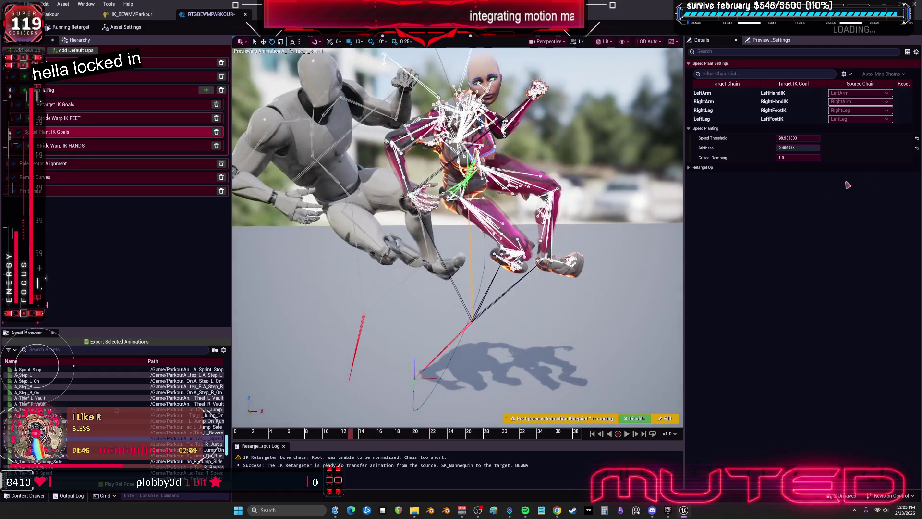
{"action": "left_click", "coordinate": [917, 147]}
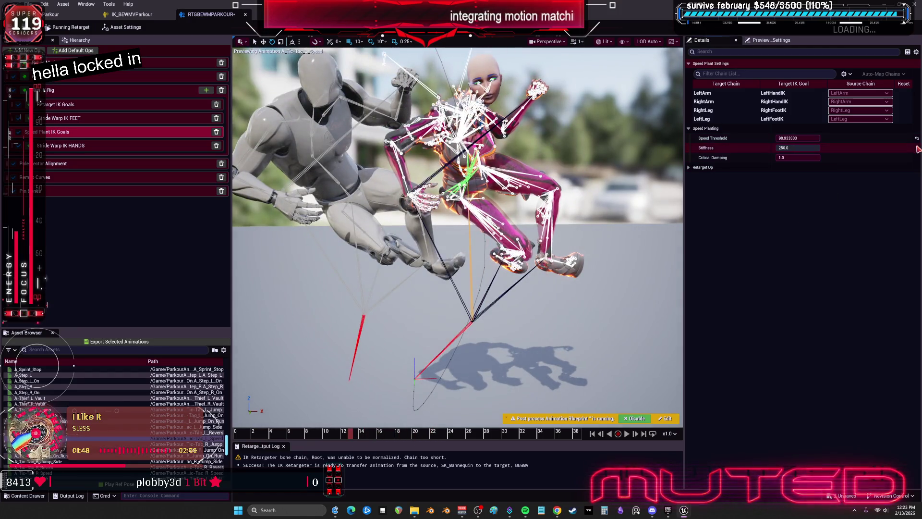
Reset Speed Threshold to 15 and select the LeftLeg and RightLeg speed plant settings.
{"action": "left_click", "coordinate": [916, 138]}
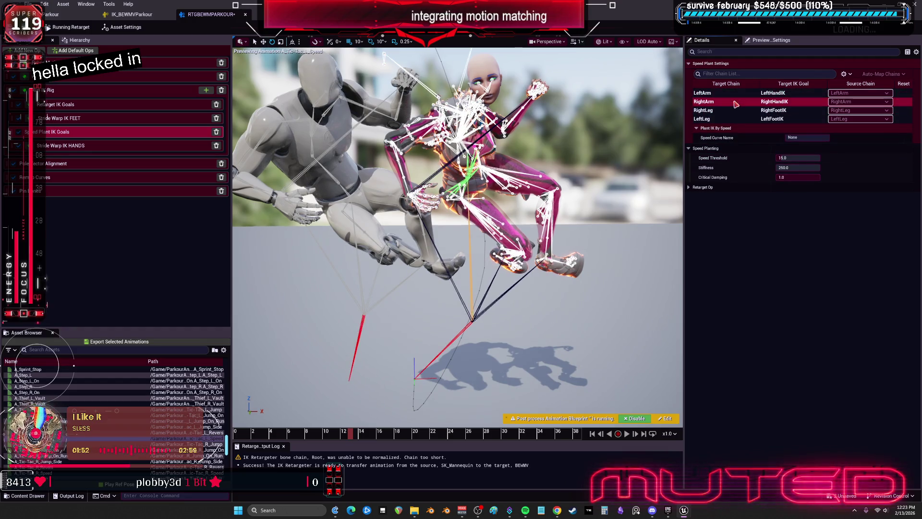
{"action": "left_click", "coordinate": [723, 119]}
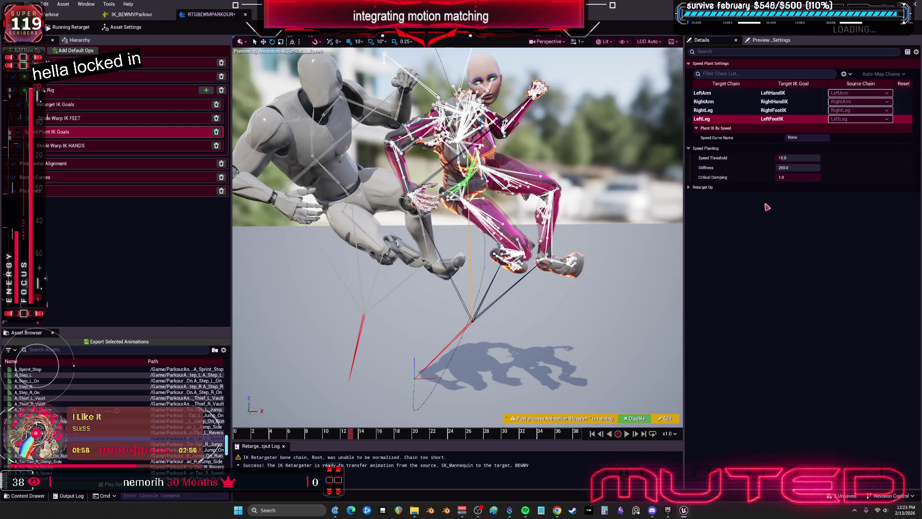
{"action": "left_click", "coordinate": [742, 110]}
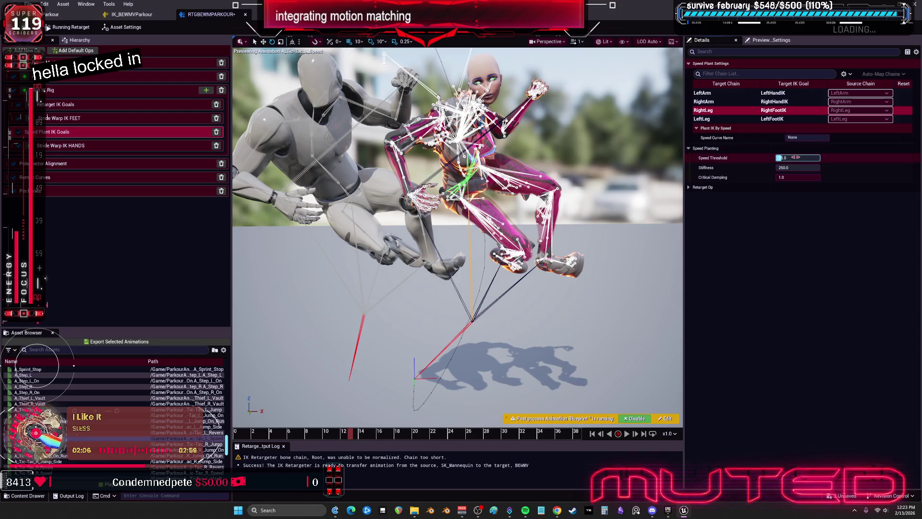
Raise the RightLeg speed threshold and stiffness, check frame 12, then open IK_BEWMVParkour.
{"action": "mouse_move", "coordinate": [795, 157]}
{"action": "left_mouse_down"}
{"action": "mouse_move", "coordinate": [811, 158]}
{"action": "mouse_move", "coordinate": [797, 168]}
{"action": "left_mouse_up"}
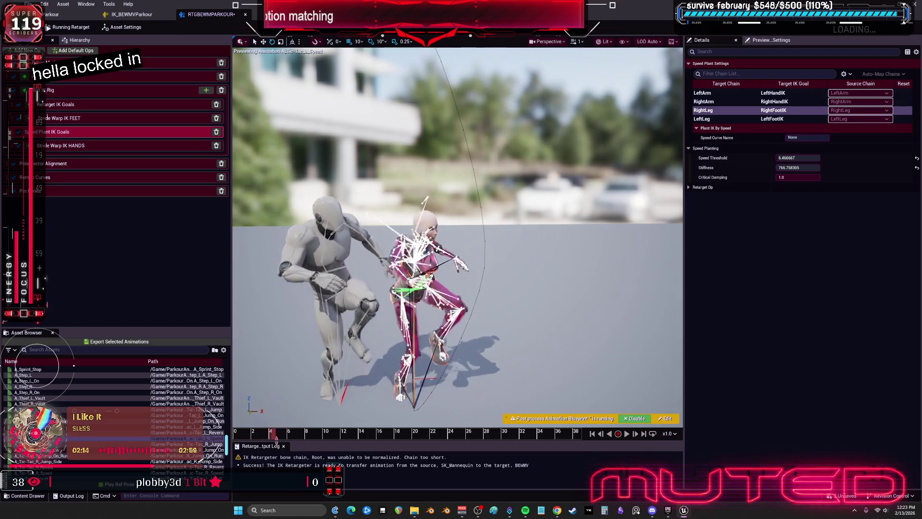
{"action": "left_click_drag", "start_coordinate": [317, 440], "coordinate": [349, 436]}
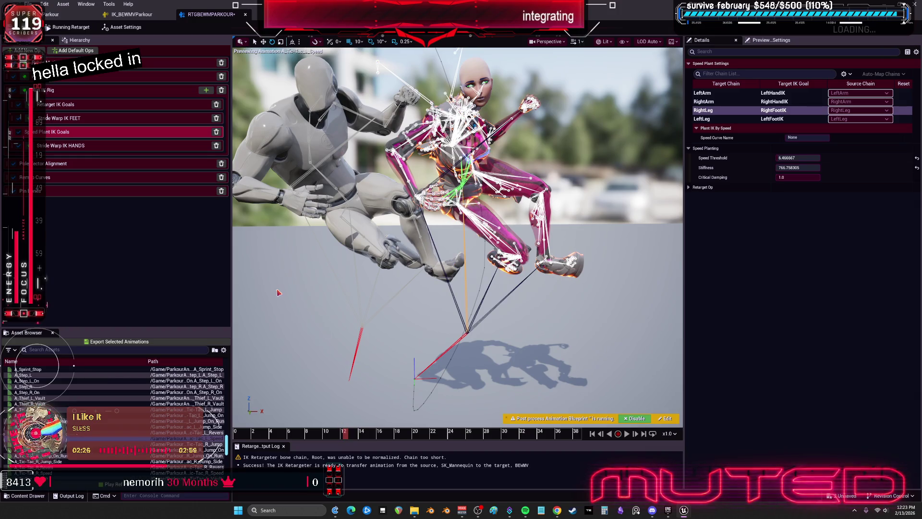
{"action": "left_click", "coordinate": [133, 14]}
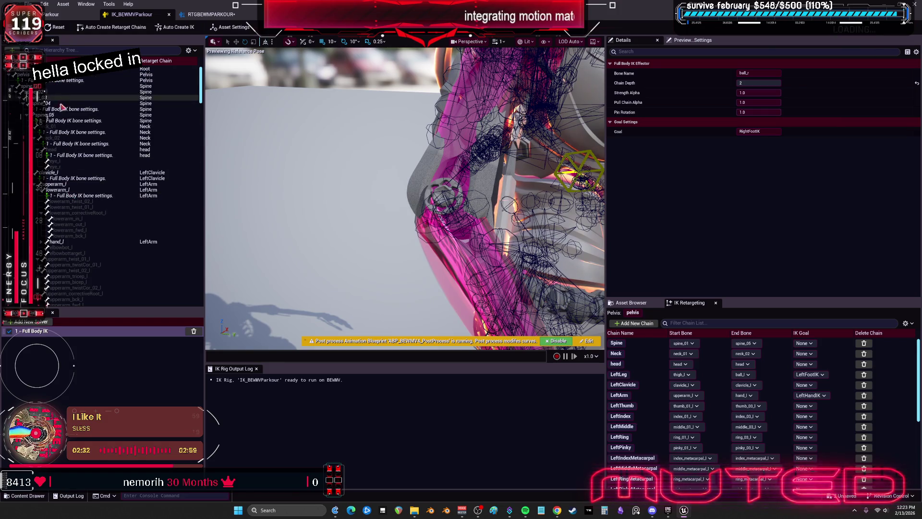
Set the neck and head Full Body IK bones' rotation and position stiffness to 0.6.
{"action": "left_click", "coordinate": [80, 144]}
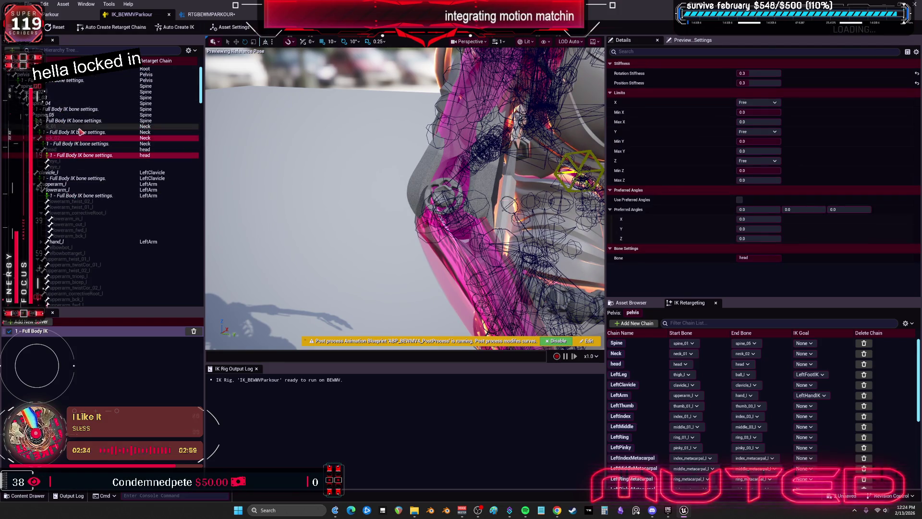
{"action": "left_click", "coordinate": [85, 156], "text": "ctrl"}
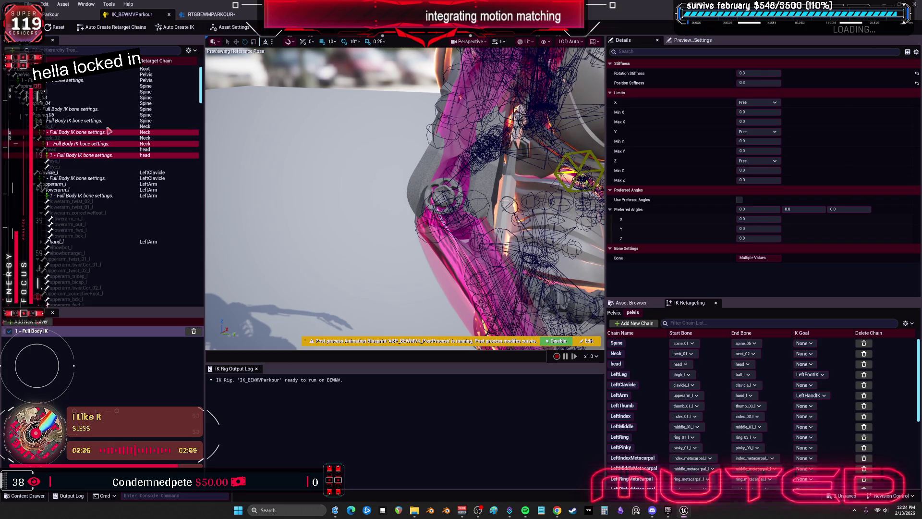
{"action": "left_click", "coordinate": [760, 75]}
{"action": "type", "text": "0.6"}
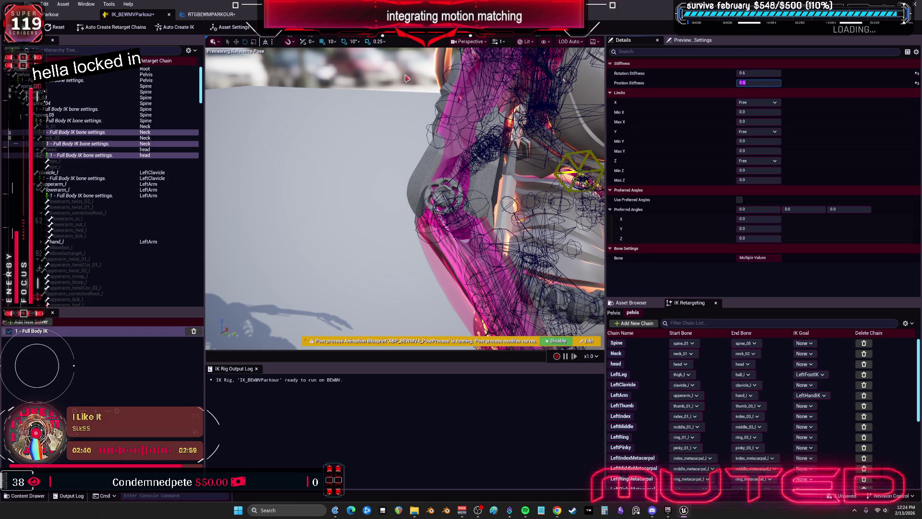
{"action": "key", "text": "Return"}
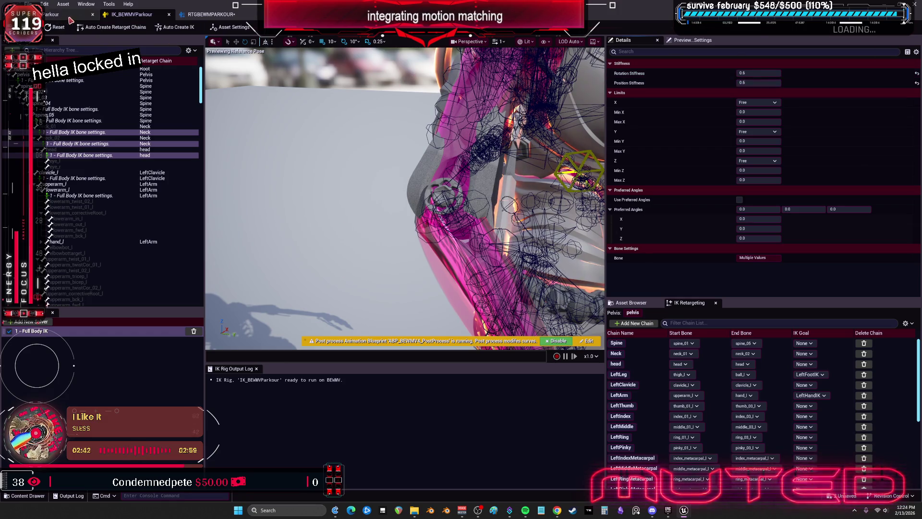
{"action": "left_click", "coordinate": [211, 15]}
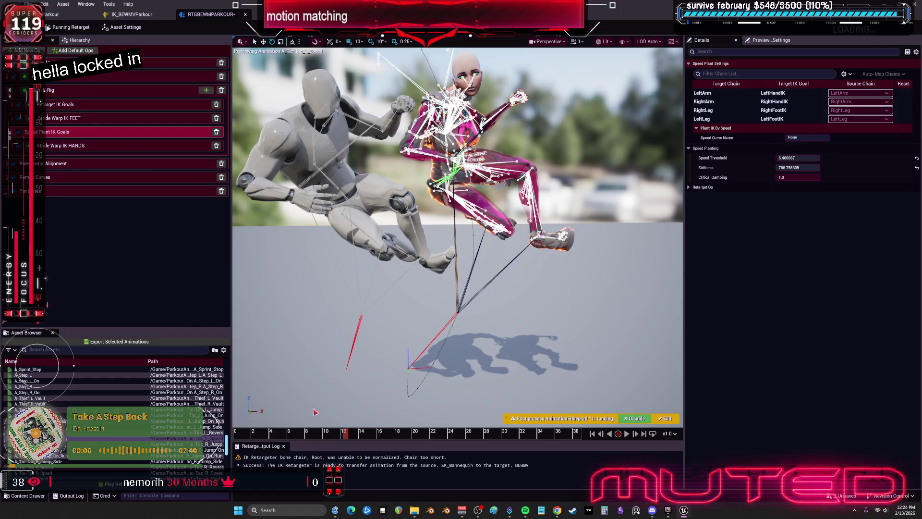
Scrub the preview back to frame 8 and show the Retarget Chains settings.
{"action": "mouse_move", "coordinate": [322, 437]}
{"action": "left_mouse_down"}
{"action": "mouse_move", "coordinate": [301, 439]}
{"action": "mouse_move", "coordinate": [372, 452]}
{"action": "mouse_move", "coordinate": [330, 456]}
{"action": "mouse_move", "coordinate": [288, 441]}
{"action": "mouse_move", "coordinate": [306, 435]}
{"action": "left_mouse_up"}
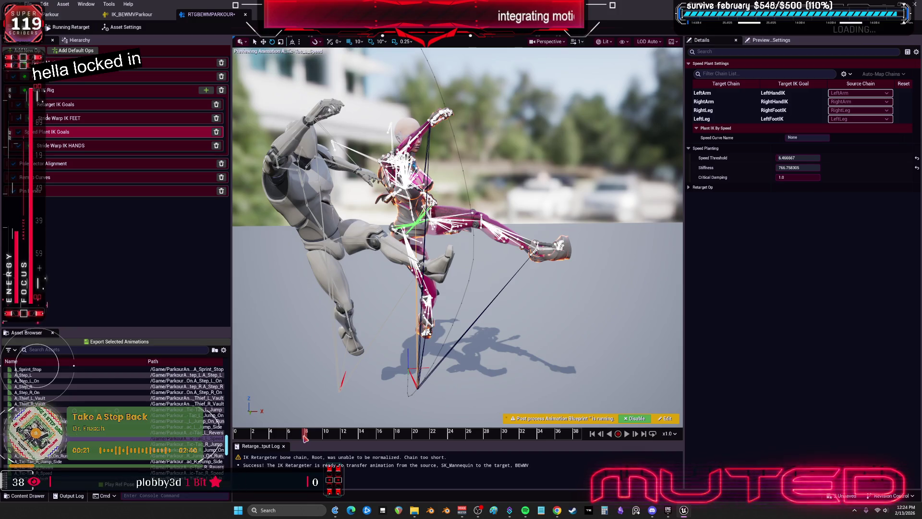
{"action": "left_click", "coordinate": [112, 77]}
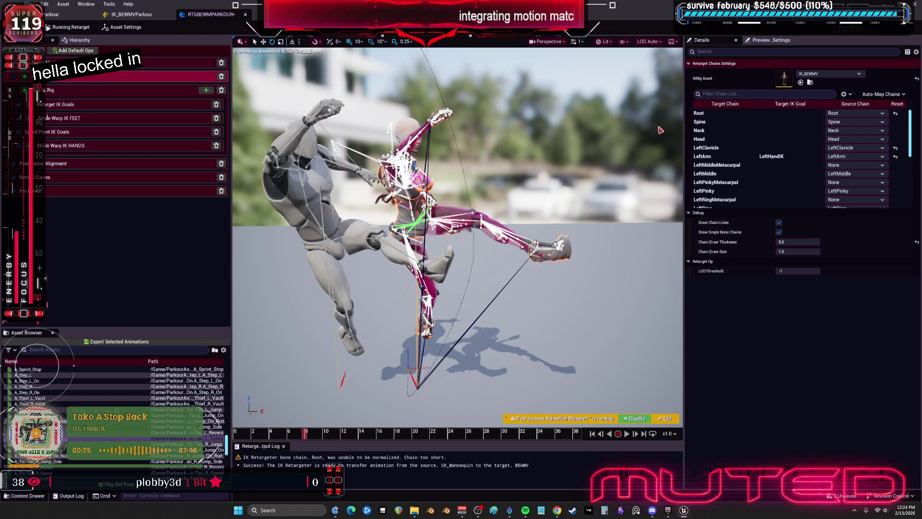
Select the leg chains in the Retarget Chains op and switch their FK retargeting off.
{"action": "left_click", "coordinate": [710, 157]}
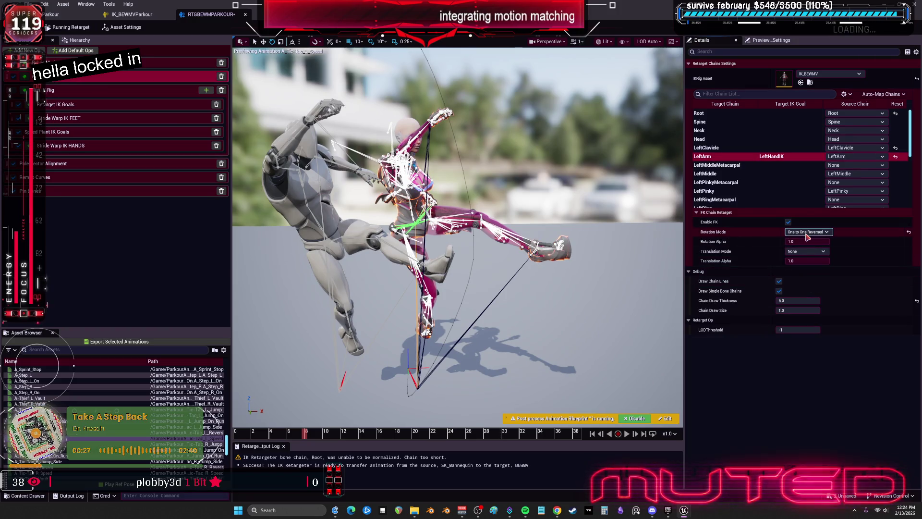
{"action": "left_click", "coordinate": [788, 223]}
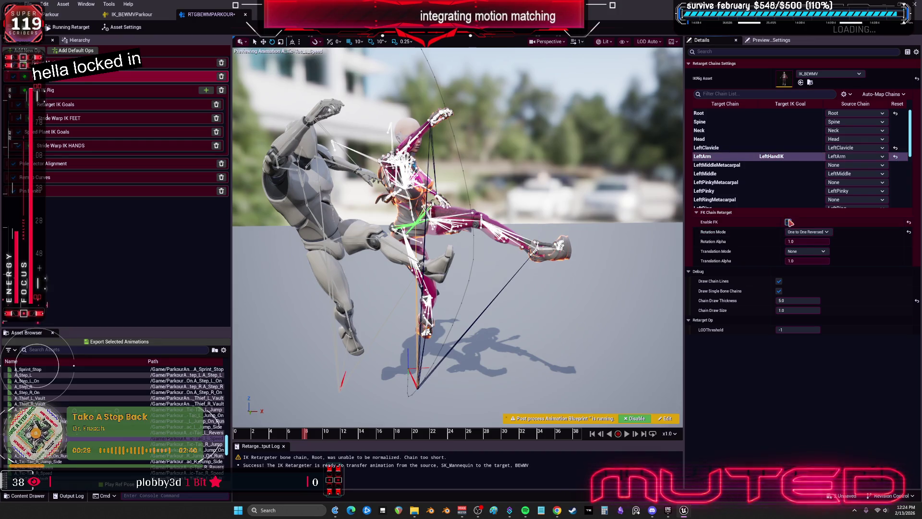
{"action": "scroll", "coordinate": [796, 183], "scroll_direction": "down", "scroll_amount": 3}
{"action": "scroll", "coordinate": [794, 185], "scroll_direction": "down", "scroll_amount": 5}
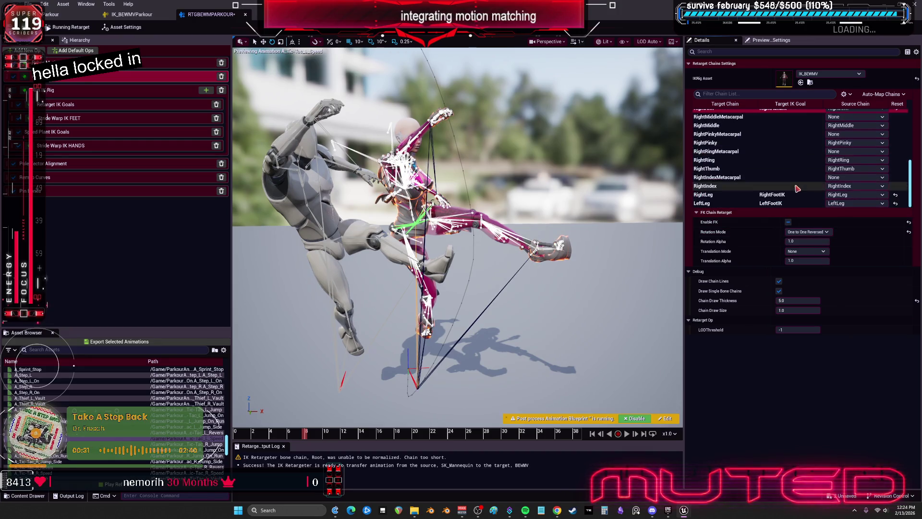
{"action": "left_click", "coordinate": [788, 223]}
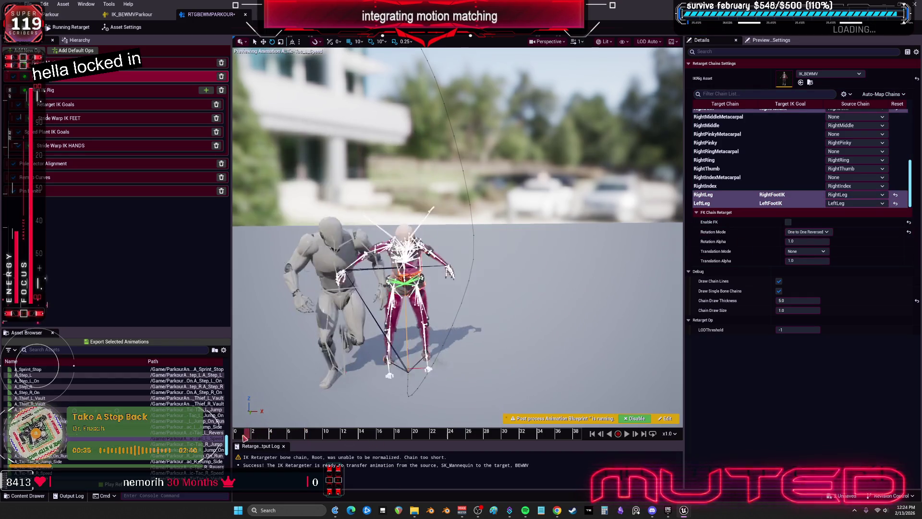
{"action": "scroll", "coordinate": [378, 418], "scroll_direction": "up", "scroll_amount": 5}
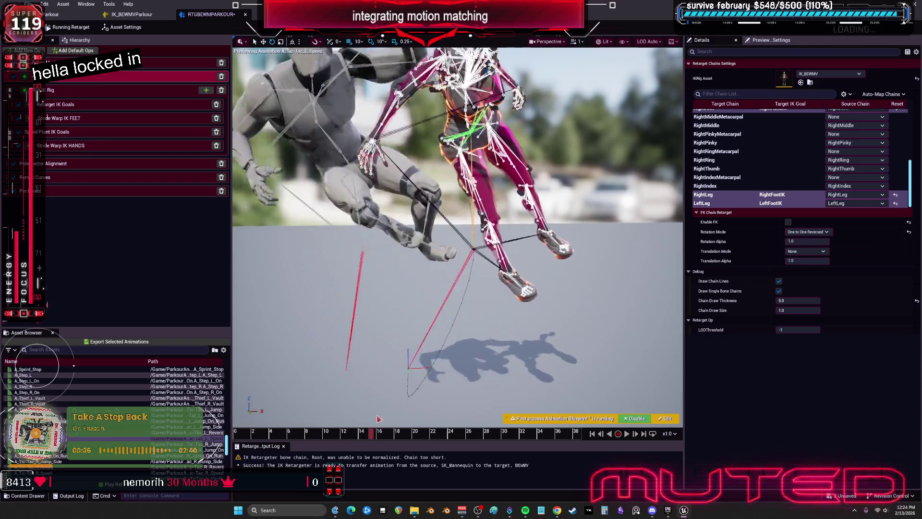
{"action": "scroll", "coordinate": [378, 418], "scroll_direction": "down", "scroll_amount": 5}
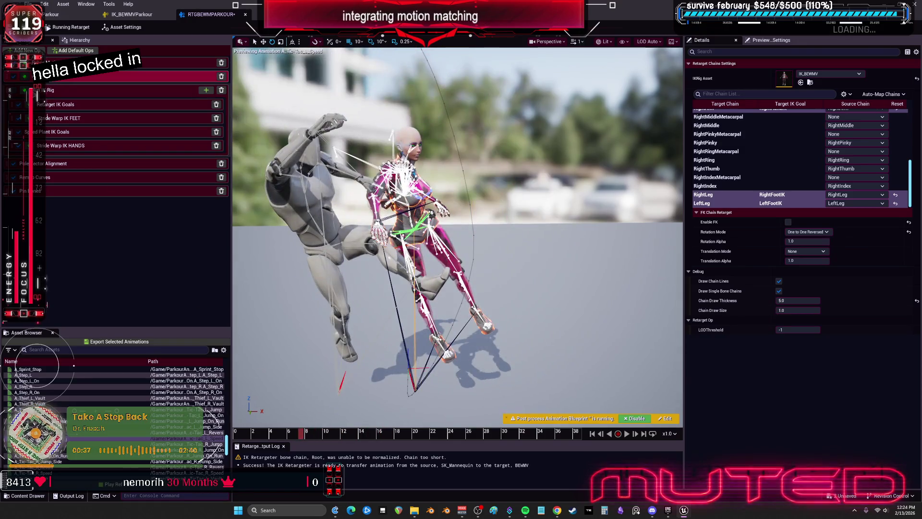
{"action": "left_click", "coordinate": [328, 313]}
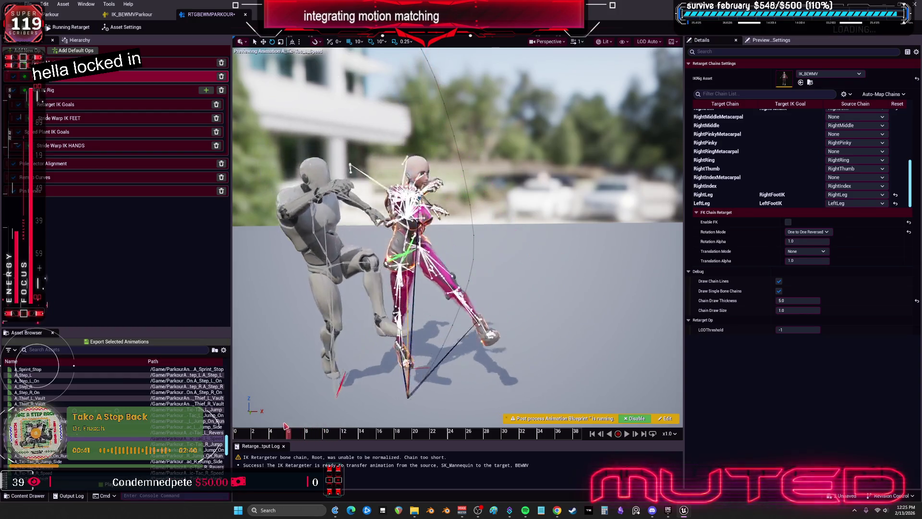
Re-enable FK with Interpolated rotation on a single leg chain, then return to IK_BEWMVParkour.
{"action": "left_click", "coordinate": [675, 338]}
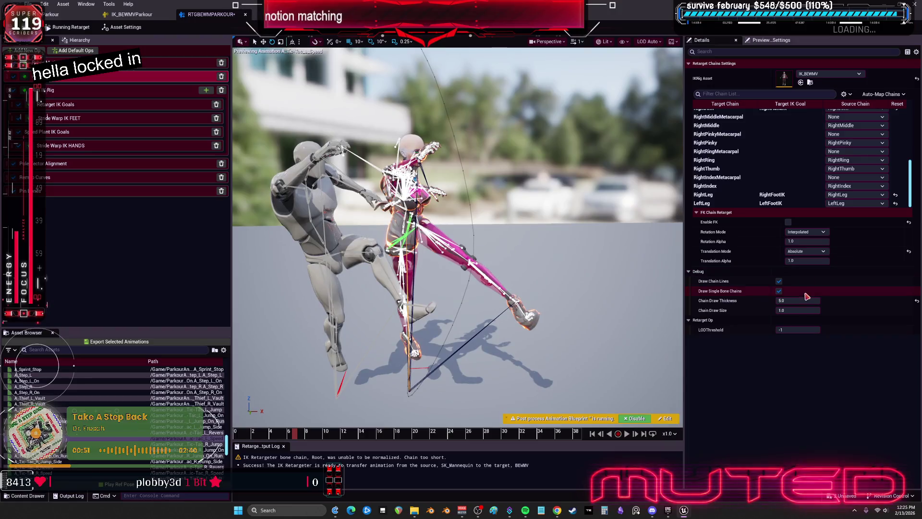
{"action": "left_click", "coordinate": [789, 222]}
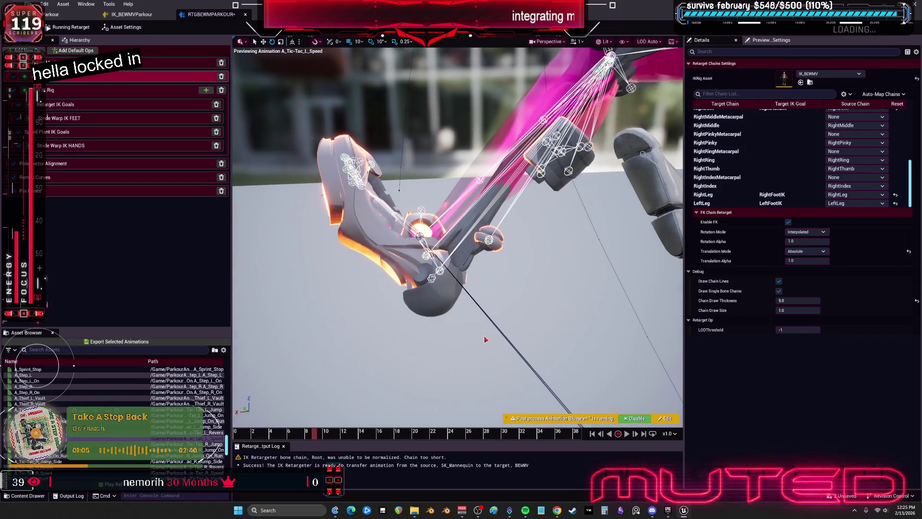
{"action": "left_click", "coordinate": [128, 16]}
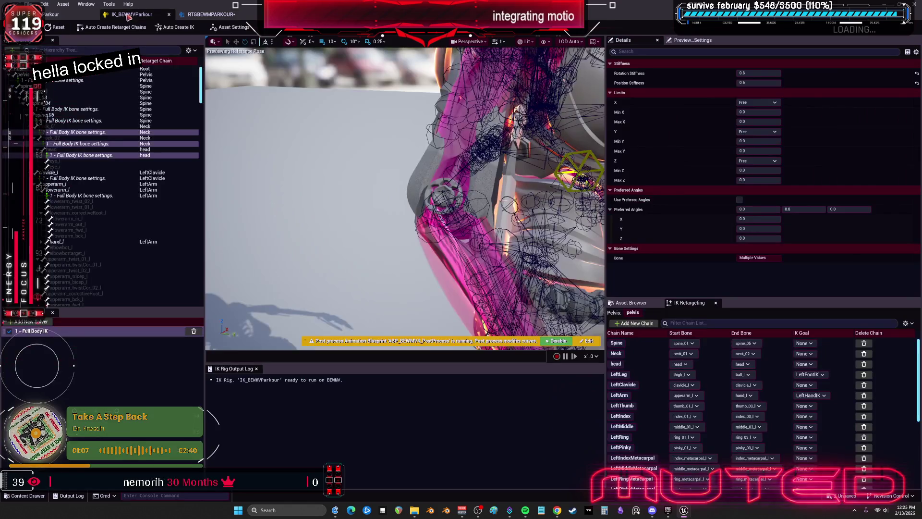
Set the foot_l bone's Full Body IK stiffness values to 0 and check the retargeter preview.
{"action": "left_click_drag", "start_coordinate": [200, 72], "coordinate": [201, 257]}
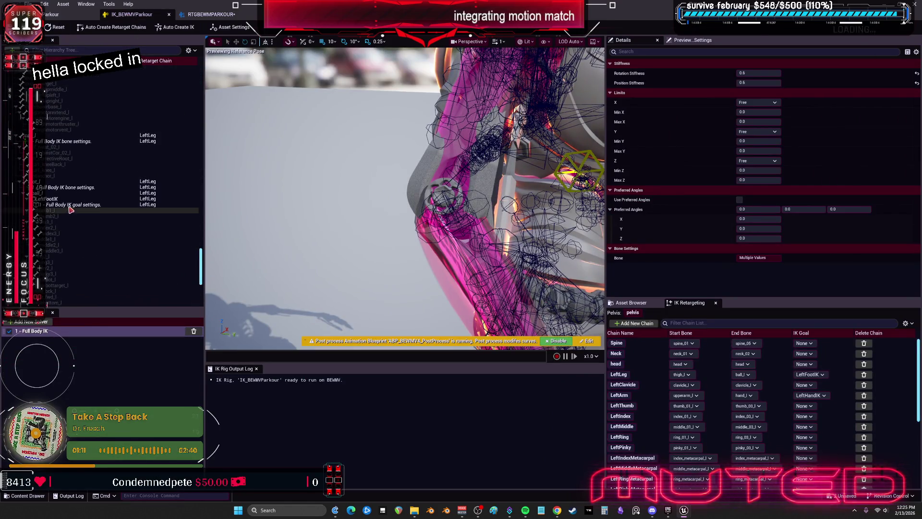
{"action": "left_click", "coordinate": [62, 188]}
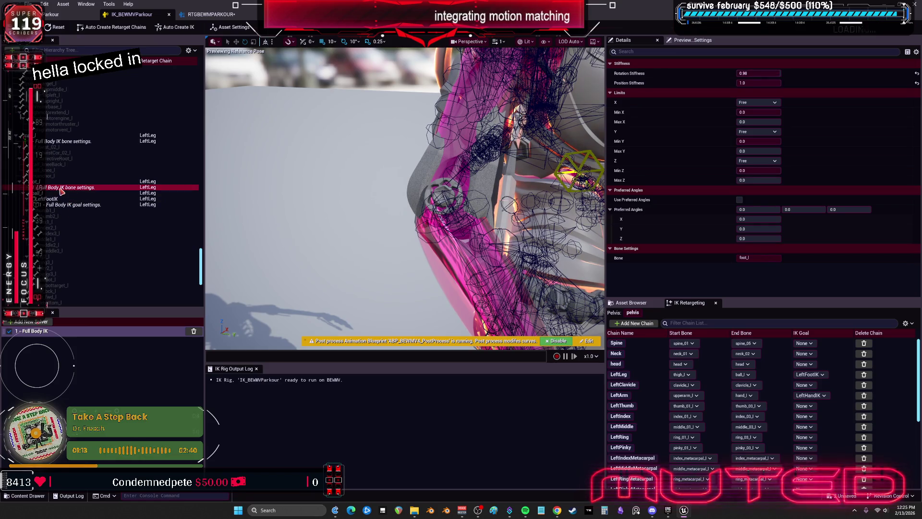
{"action": "left_click", "coordinate": [917, 73]}
{"action": "left_click", "coordinate": [916, 82]}
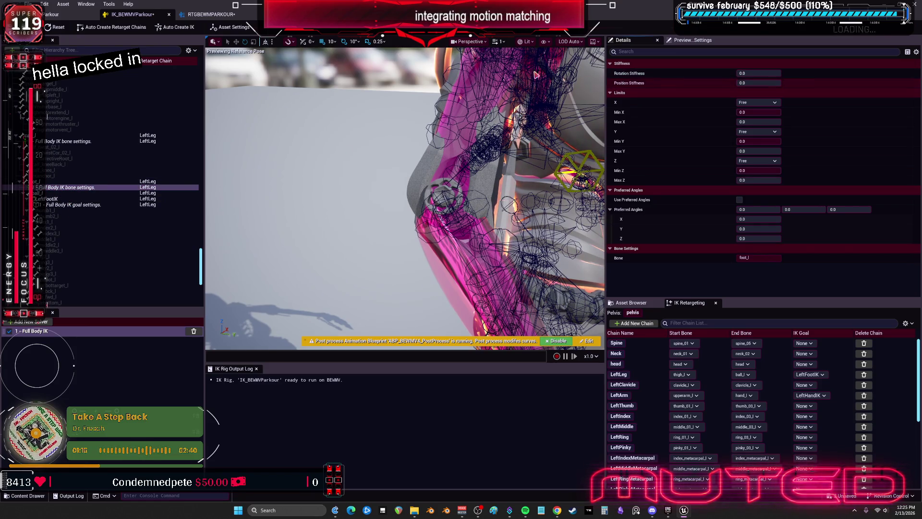
{"action": "left_click", "coordinate": [211, 14]}
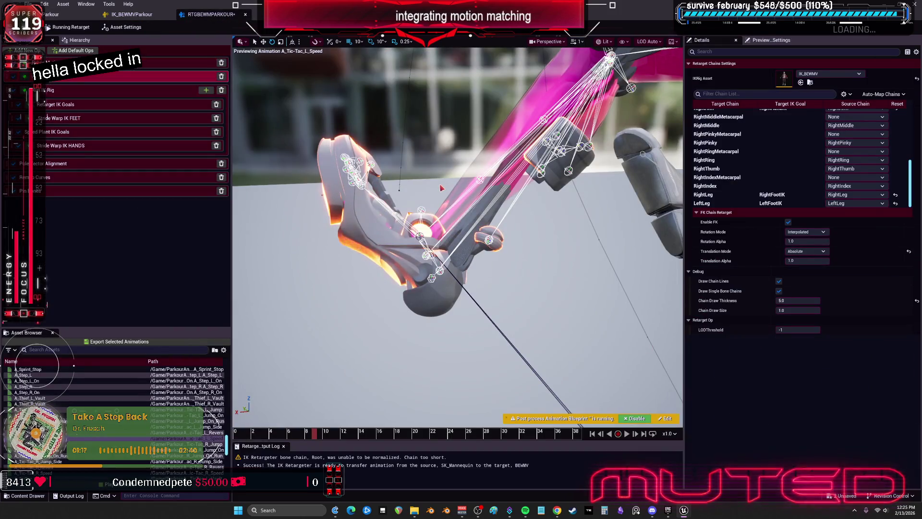
Lower LeftFootIK's rotation alpha to about 0.67 and preview the result around frame 8.
{"action": "left_click", "coordinate": [129, 14]}
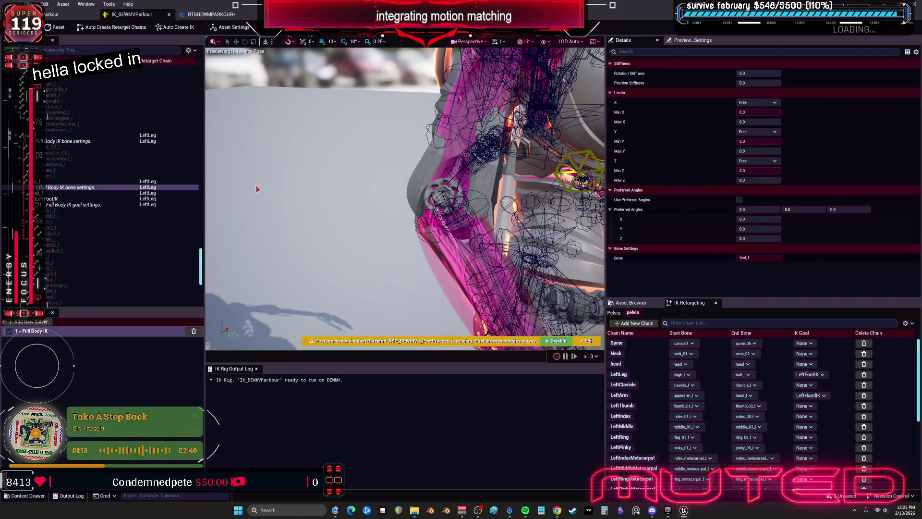
{"action": "left_click", "coordinate": [55, 200]}
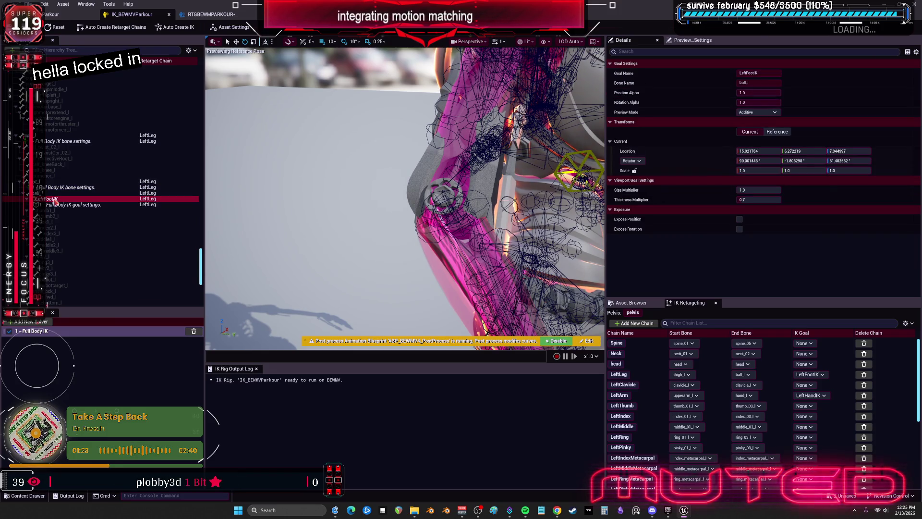
{"action": "left_click", "coordinate": [768, 102]}
{"action": "left_click_drag", "start_coordinate": [768, 102], "coordinate": [759, 102]}
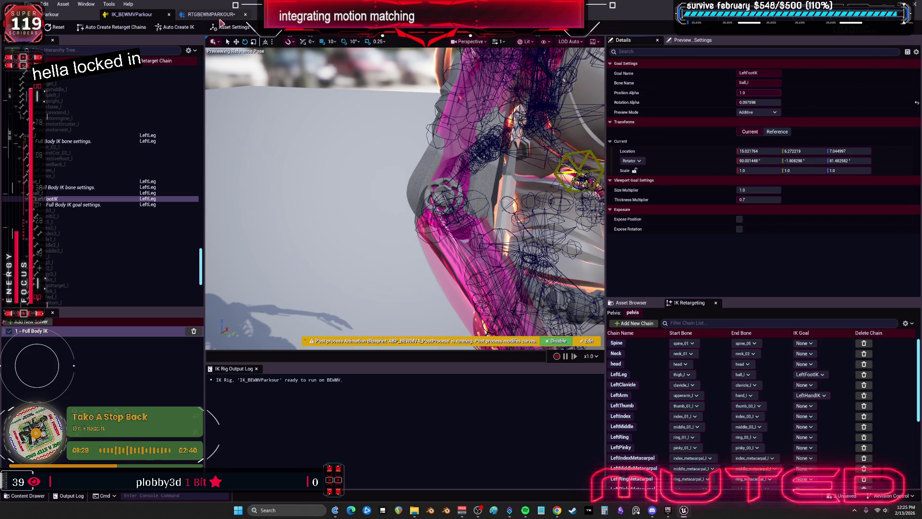
{"action": "left_click", "coordinate": [211, 14]}
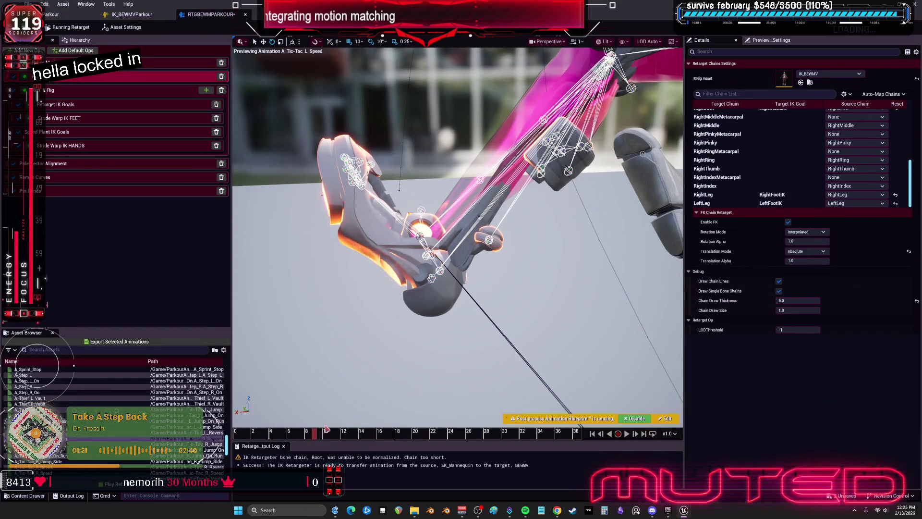
{"action": "left_click", "coordinate": [343, 438]}
{"action": "left_click_drag", "start_coordinate": [343, 438], "coordinate": [315, 436]}
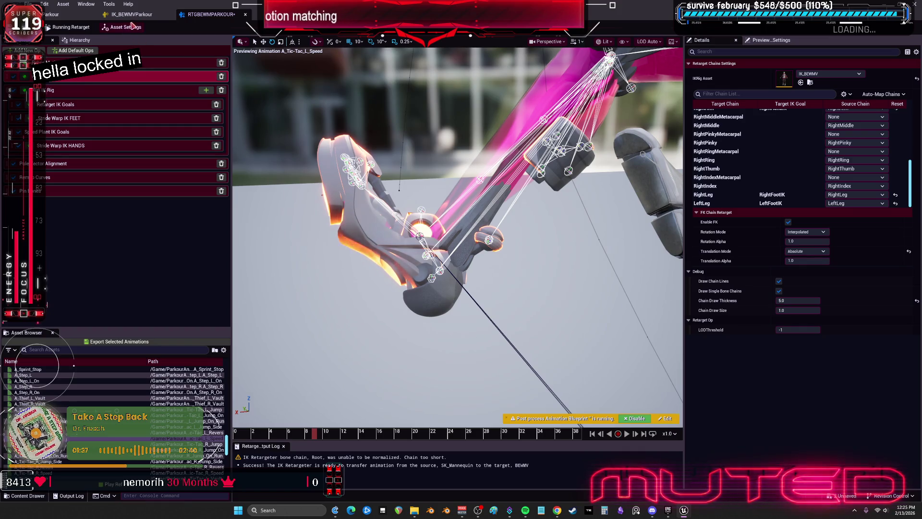
Set LeftFootIK's rotation alpha to 1 and its Preview Mode to Absolute.
{"action": "left_click", "coordinate": [128, 14]}
{"action": "left_click", "coordinate": [759, 102]}
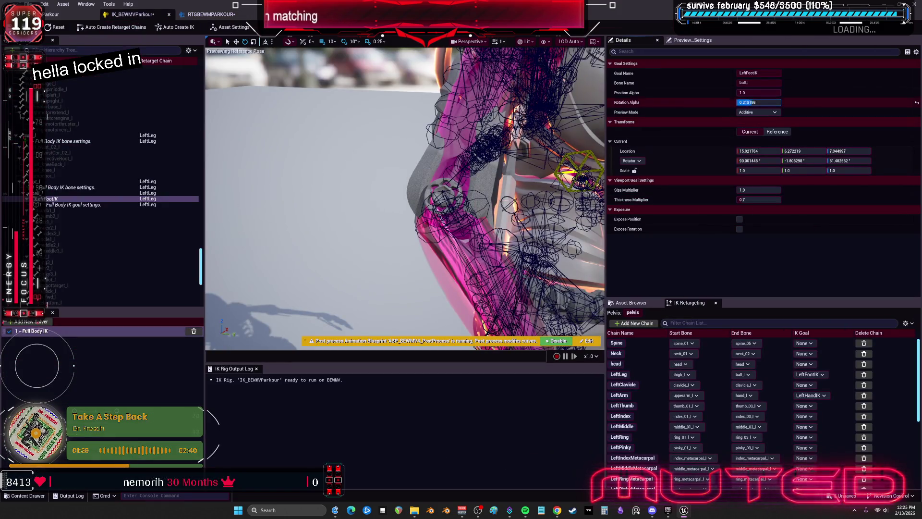
{"action": "type", "text": "1"}
{"action": "left_click", "coordinate": [758, 112]}
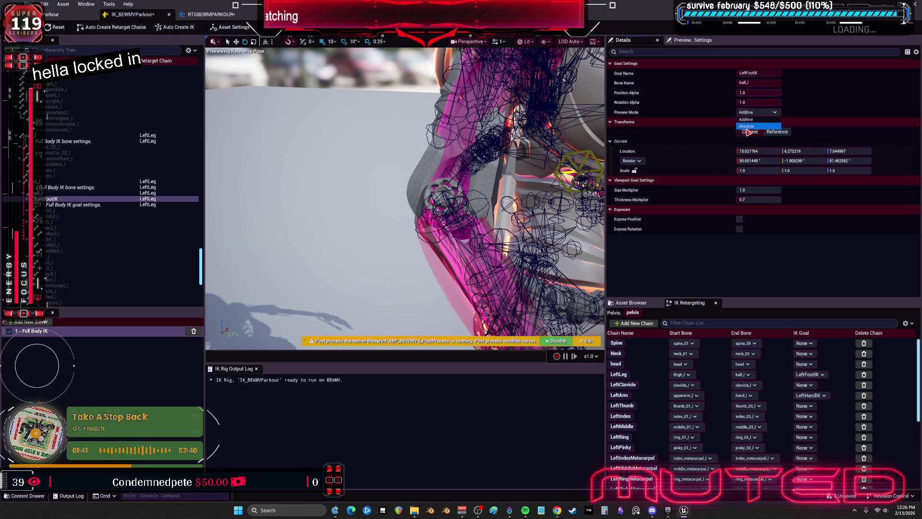
{"action": "left_click", "coordinate": [748, 128]}
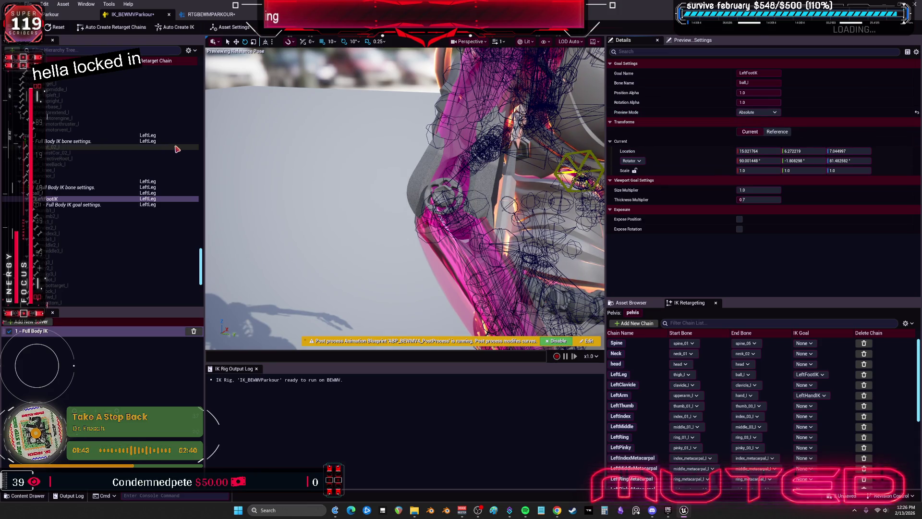
{"action": "left_click", "coordinate": [75, 205]}
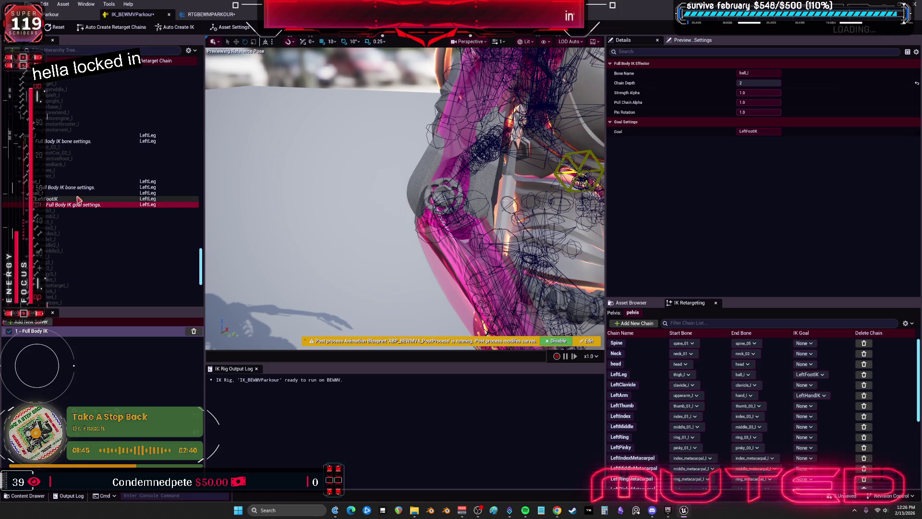
{"action": "left_click", "coordinate": [78, 199]}
{"action": "left_click", "coordinate": [79, 205]}
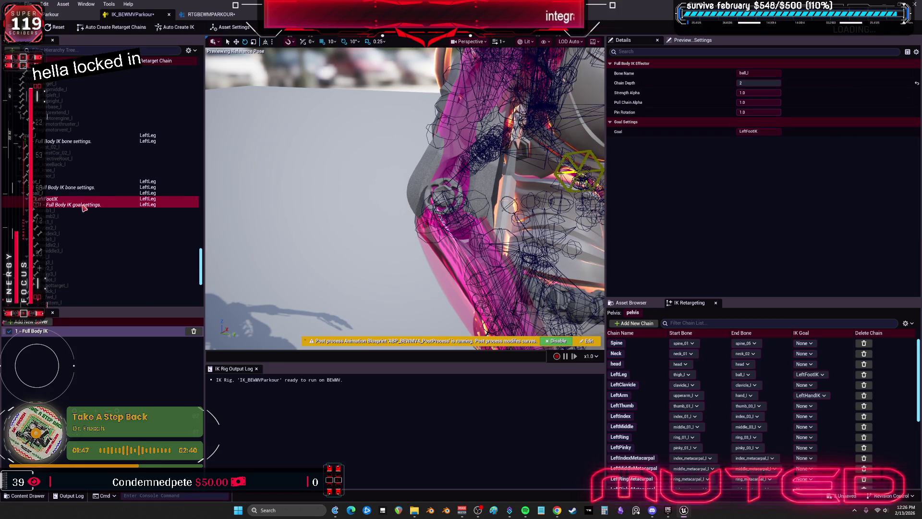
Preview the reverse Tic-Tac animation, clear the effector's chain depth, and scrub back to frame 8.
{"action": "left_click", "coordinate": [198, 14]}
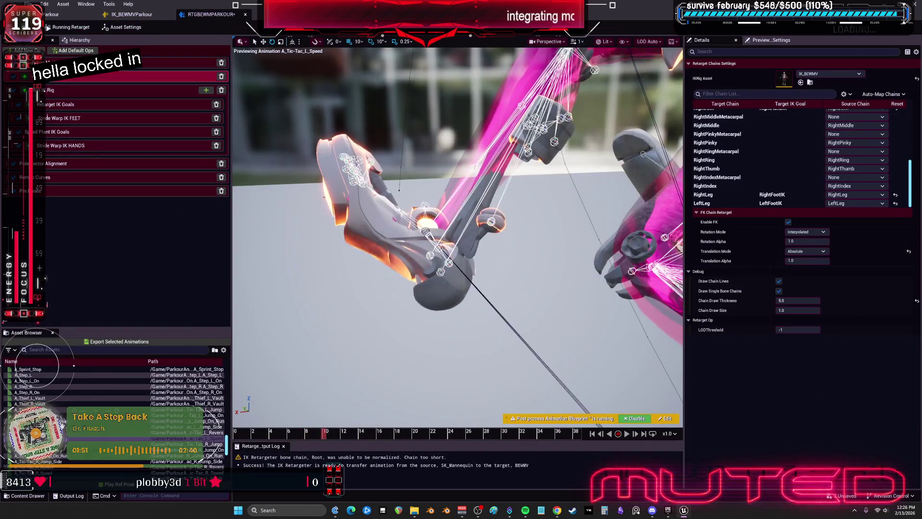
{"action": "left_click", "coordinate": [187, 433]}
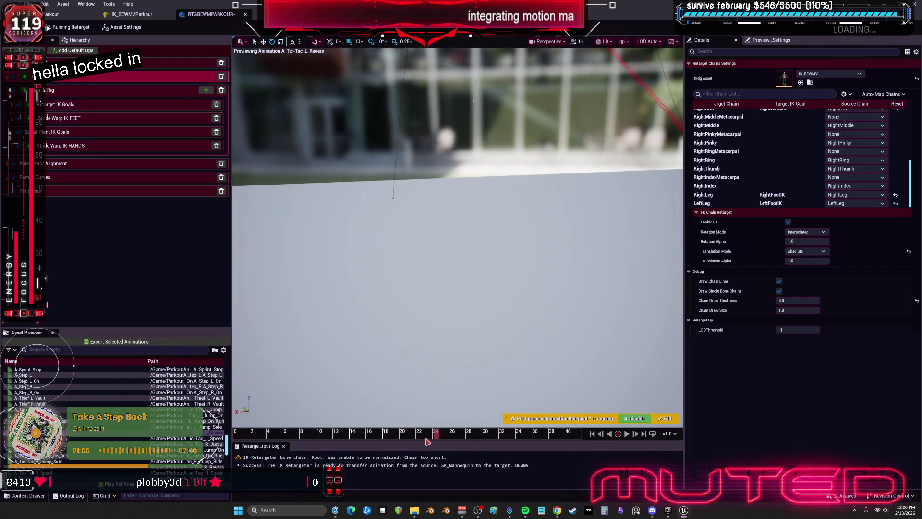
{"action": "left_click", "coordinate": [132, 14]}
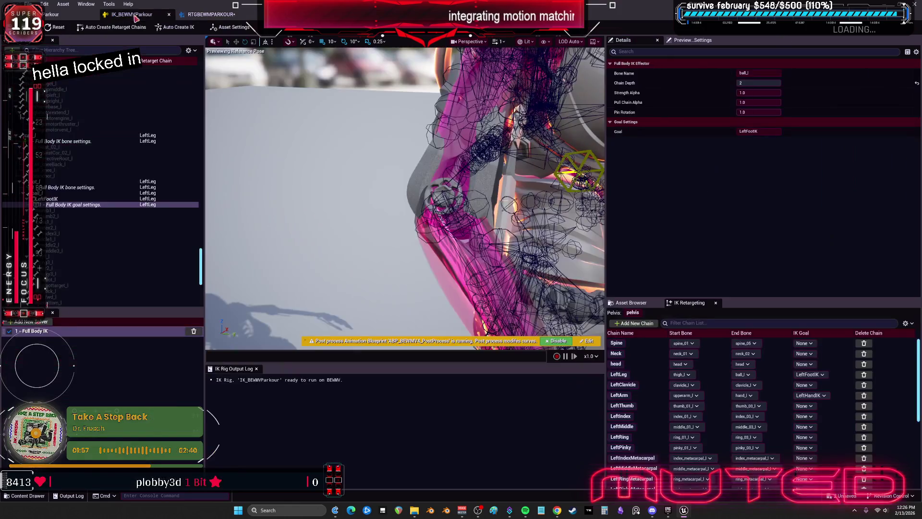
{"action": "left_click", "coordinate": [768, 82]}
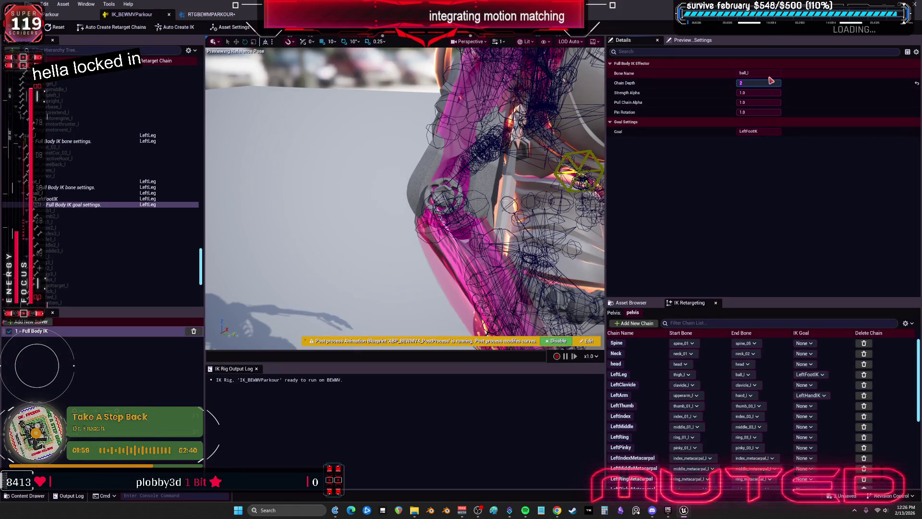
{"action": "key", "text": "BackSpace"}
{"action": "type", "text": "3"}
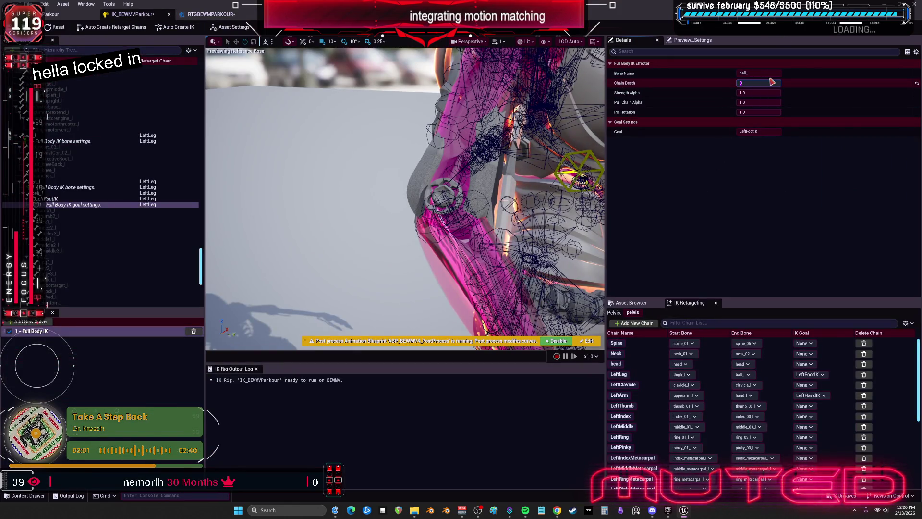
{"action": "left_click", "coordinate": [211, 14]}
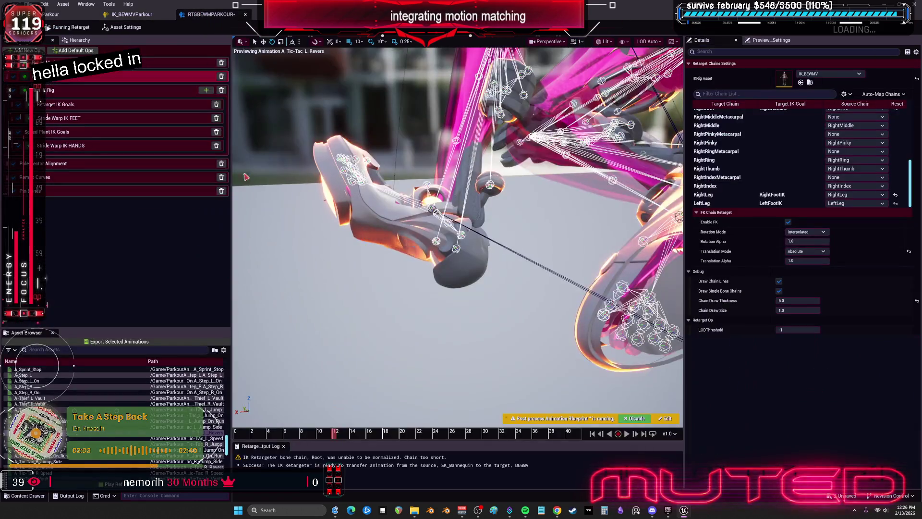
{"action": "mouse_move", "coordinate": [418, 431]}
{"action": "left_mouse_down"}
{"action": "mouse_move", "coordinate": [301, 440]}
{"action": "mouse_move", "coordinate": [315, 437]}
{"action": "left_mouse_up"}
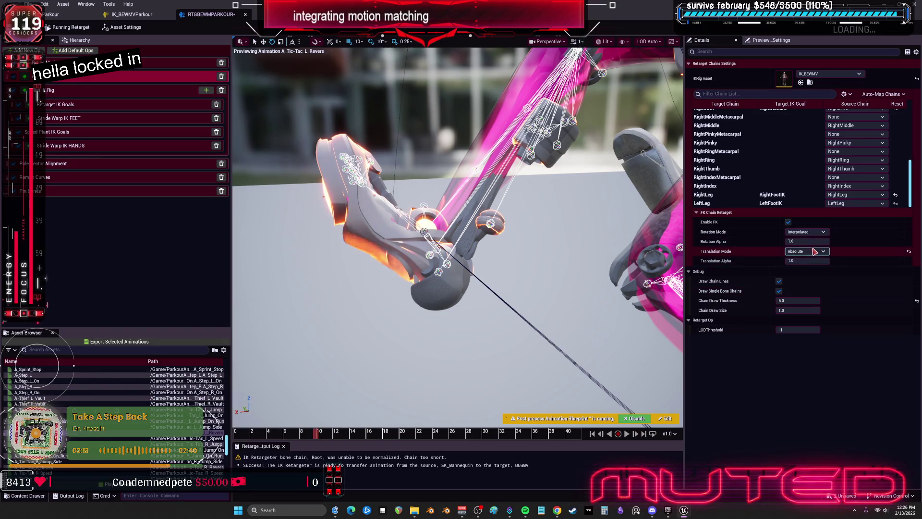
Try Globally Scaled translation and several rotation modes on the chain, ending back on Interpolated.
{"action": "left_click", "coordinate": [810, 251]}
{"action": "left_click", "coordinate": [812, 265]}
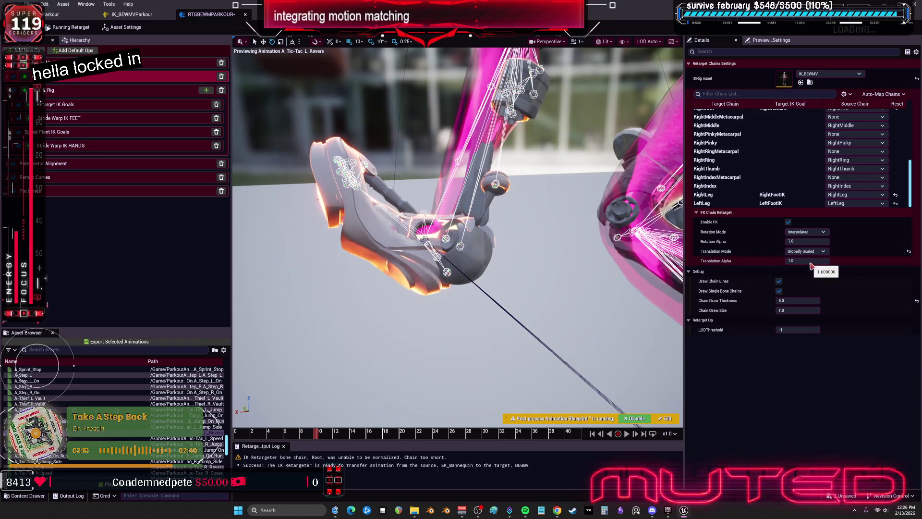
{"action": "left_click", "coordinate": [806, 231]}
{"action": "left_click", "coordinate": [810, 257]}
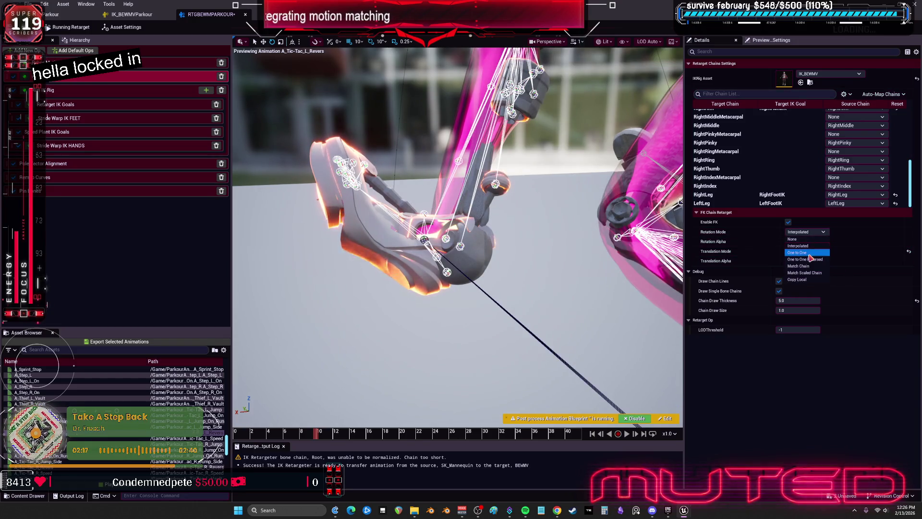
{"action": "left_click", "coordinate": [807, 232]}
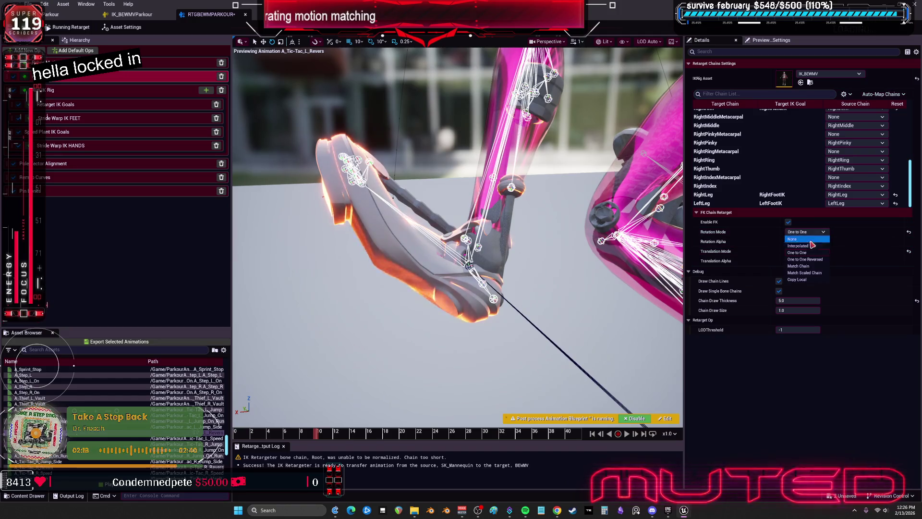
{"action": "left_click", "coordinate": [807, 283]}
{"action": "left_click", "coordinate": [811, 233]}
{"action": "left_click", "coordinate": [804, 272]}
{"action": "left_click", "coordinate": [811, 233]}
{"action": "left_click", "coordinate": [809, 246]}
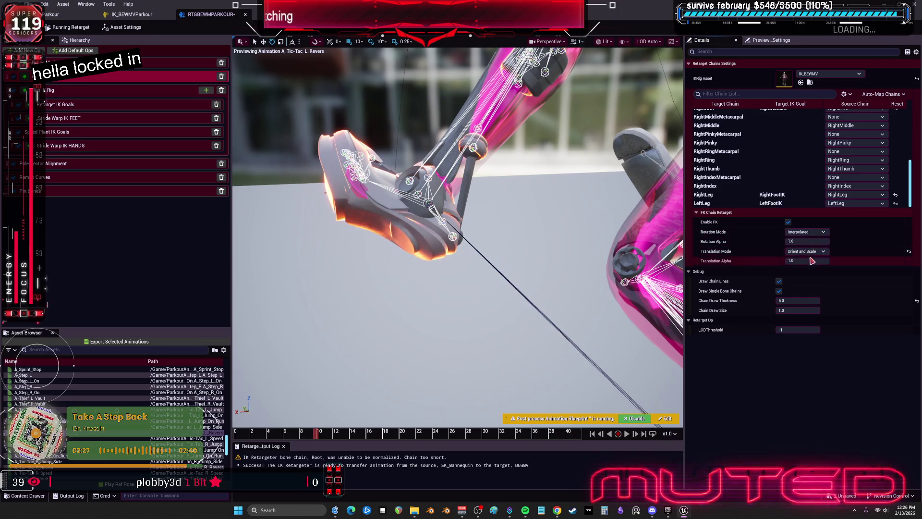
Set the LeftLeg chain's FK Rotation Mode to One to One, keeping Orient and Scale translation.
{"action": "left_click", "coordinate": [733, 203]}
{"action": "left_click", "coordinate": [806, 232]}
{"action": "left_click", "coordinate": [811, 253]}
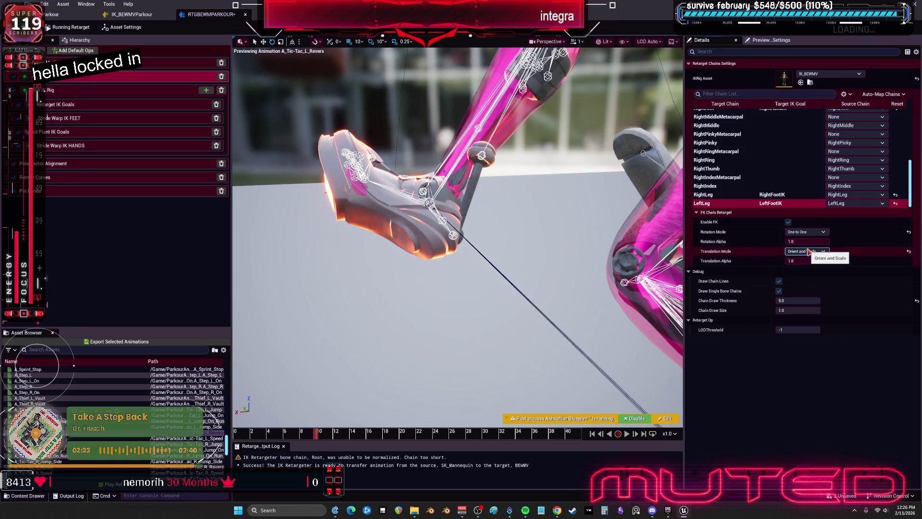
{"action": "left_click", "coordinate": [806, 232]}
{"action": "left_click", "coordinate": [811, 244]}
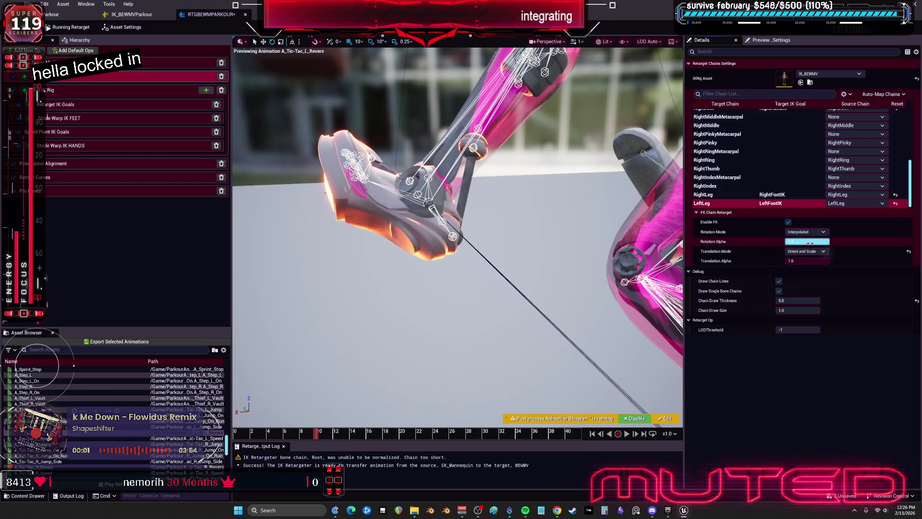
{"action": "left_click", "coordinate": [806, 232]}
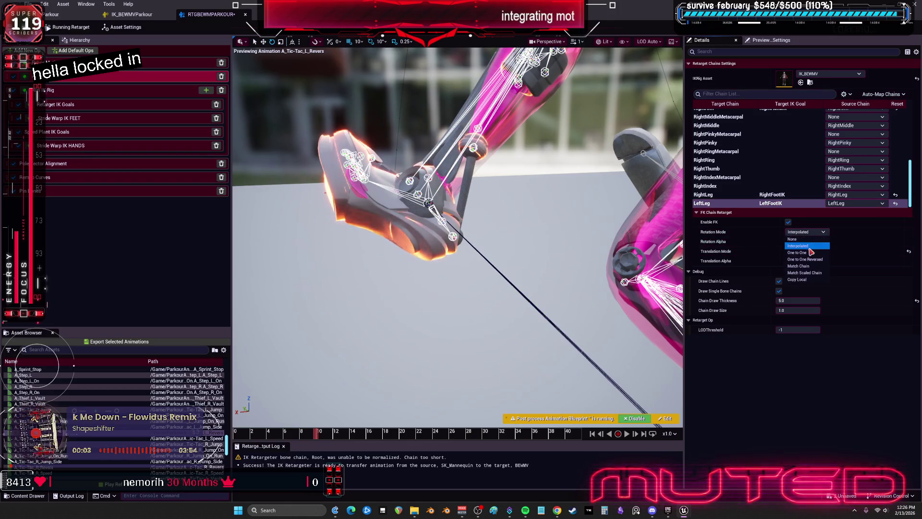
{"action": "left_click", "coordinate": [810, 253]}
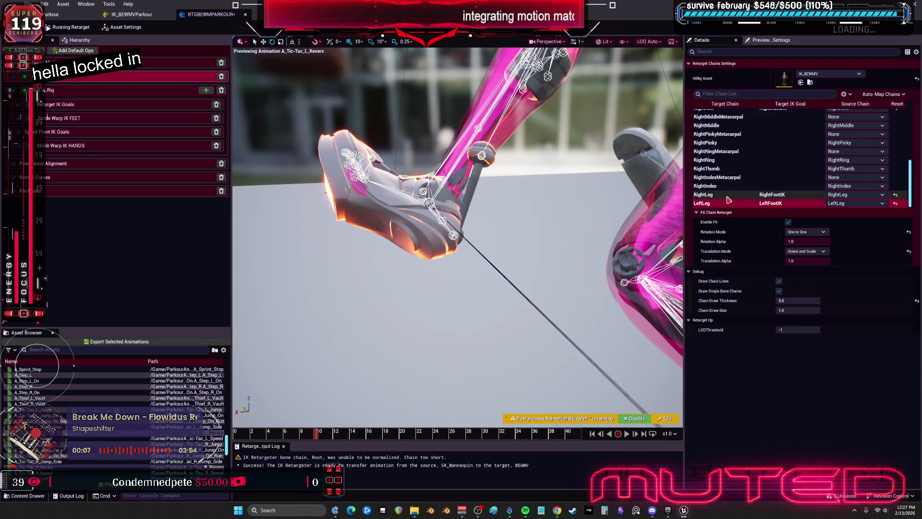
{"action": "scroll", "coordinate": [754, 183], "scroll_direction": "up", "scroll_amount": 5}
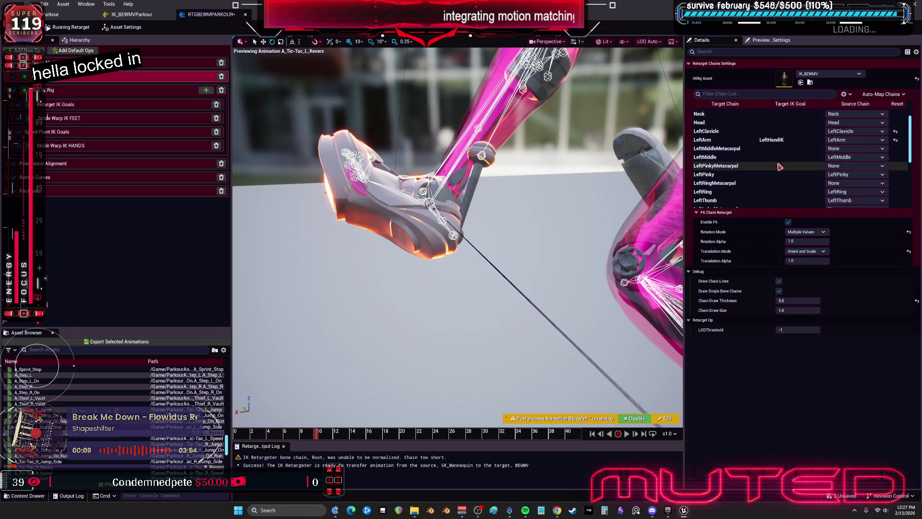
Set LeftArm to One to One rotation and Absolute translation, then show the Remap Curves op.
{"action": "scroll", "coordinate": [779, 165], "scroll_direction": "up", "scroll_amount": 2}
{"action": "left_click", "coordinate": [771, 156]}
{"action": "left_click", "coordinate": [806, 232]}
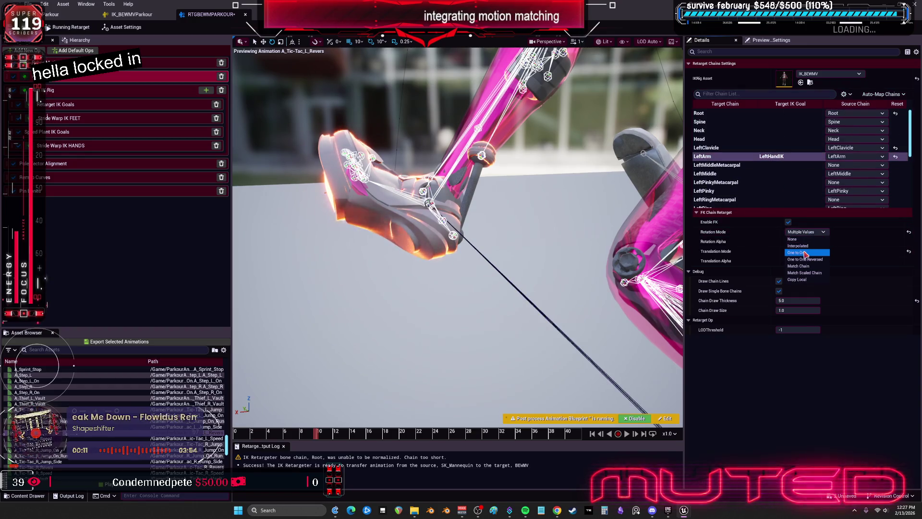
{"action": "left_click", "coordinate": [805, 252]}
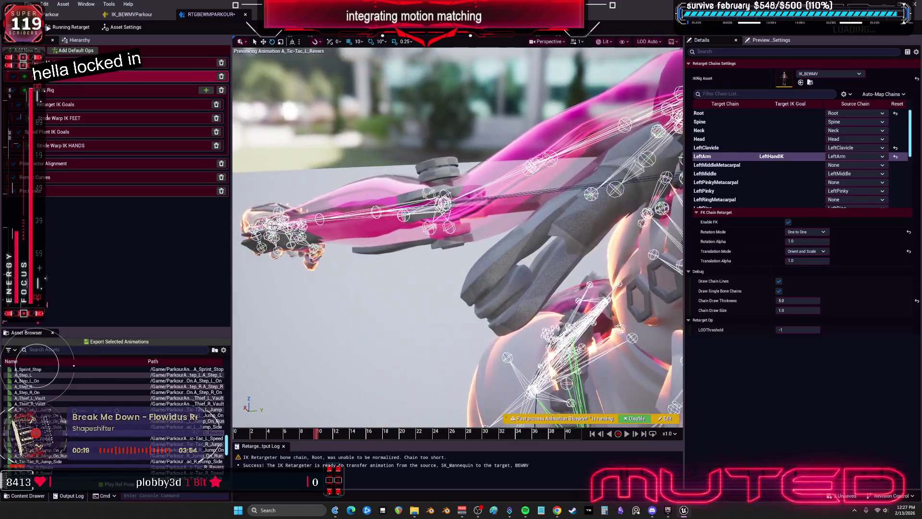
{"action": "left_click", "coordinate": [806, 251]}
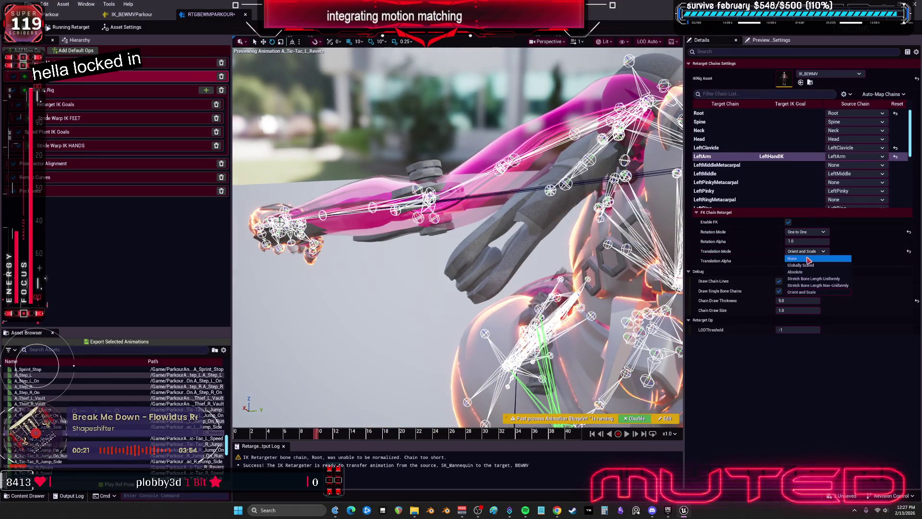
{"action": "left_click", "coordinate": [809, 258]}
{"action": "left_click", "coordinate": [806, 251]}
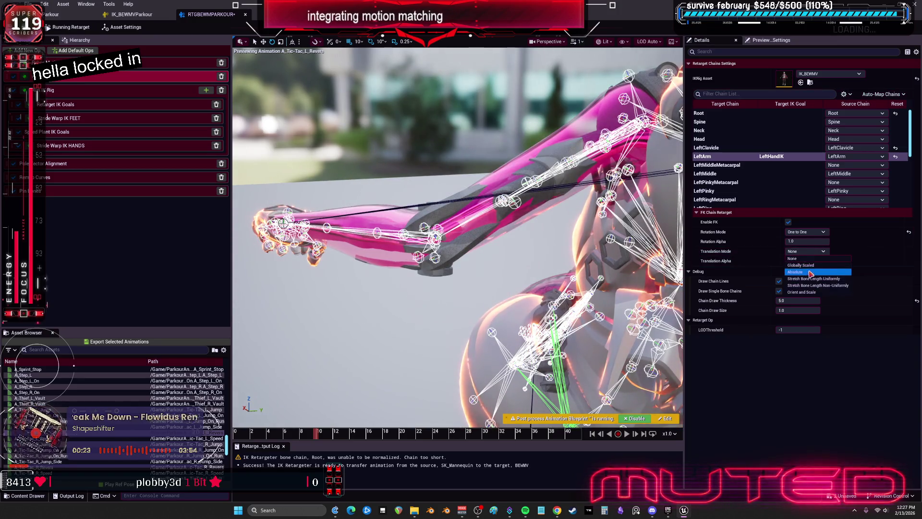
{"action": "left_click", "coordinate": [806, 267]}
{"action": "left_click", "coordinate": [806, 251]}
{"action": "left_click", "coordinate": [809, 275]}
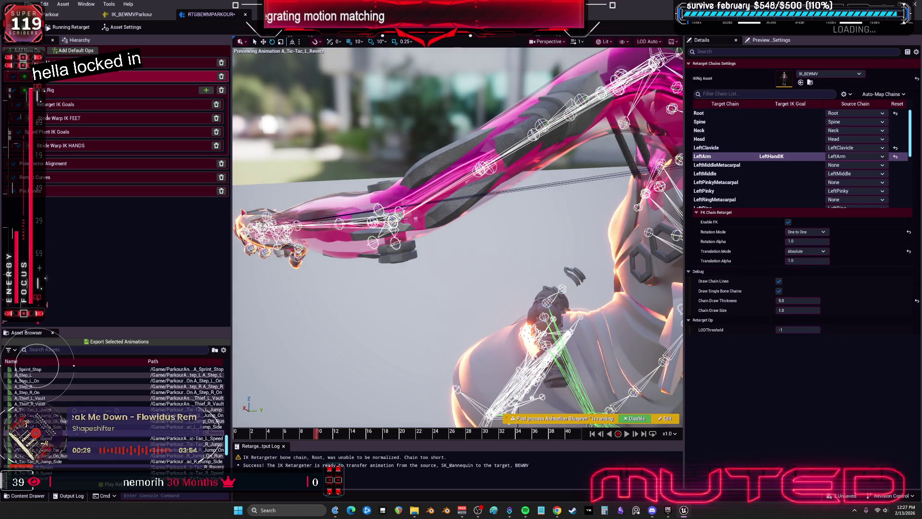
{"action": "left_click", "coordinate": [77, 182]}
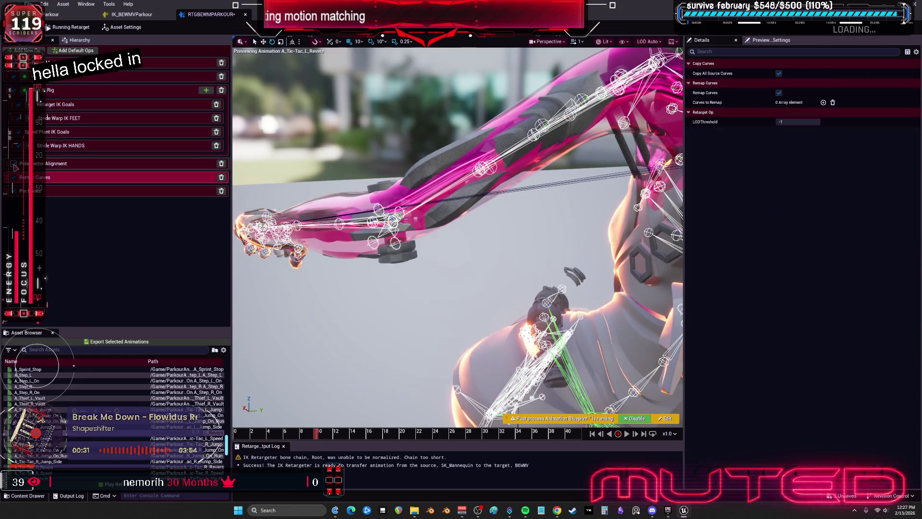
Enable LeftArm pole vector alignment with Maintain Offset and a static angular offset of about -15.36.
{"action": "left_click", "coordinate": [44, 166]}
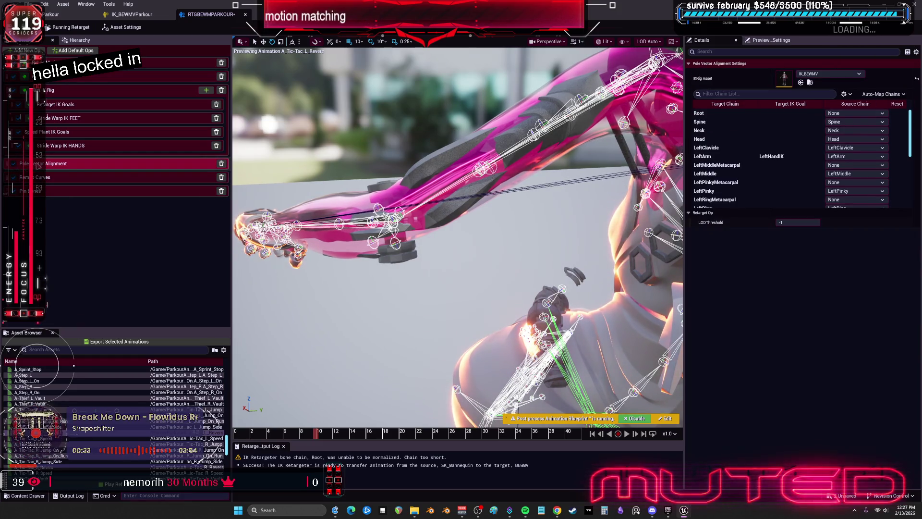
{"action": "left_click", "coordinate": [764, 156]}
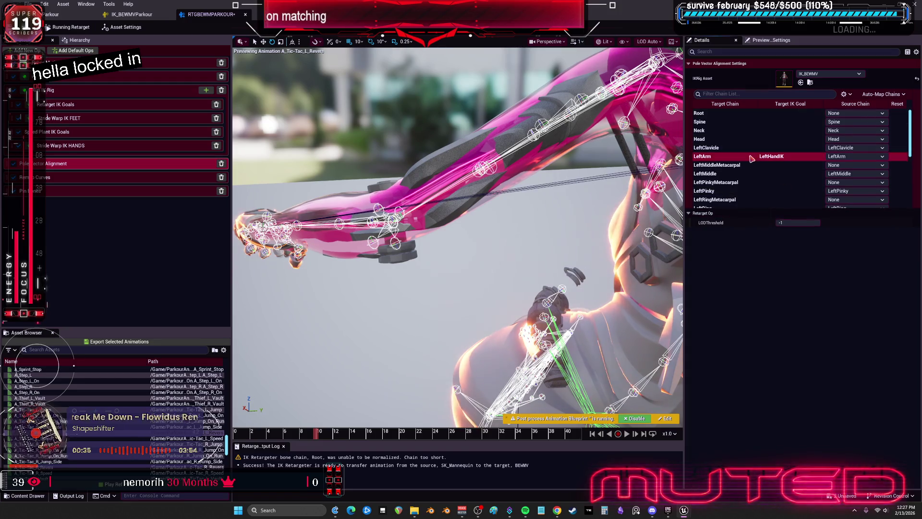
{"action": "scroll", "coordinate": [769, 158], "scroll_direction": "down", "scroll_amount": 2}
{"action": "left_click", "coordinate": [788, 223]}
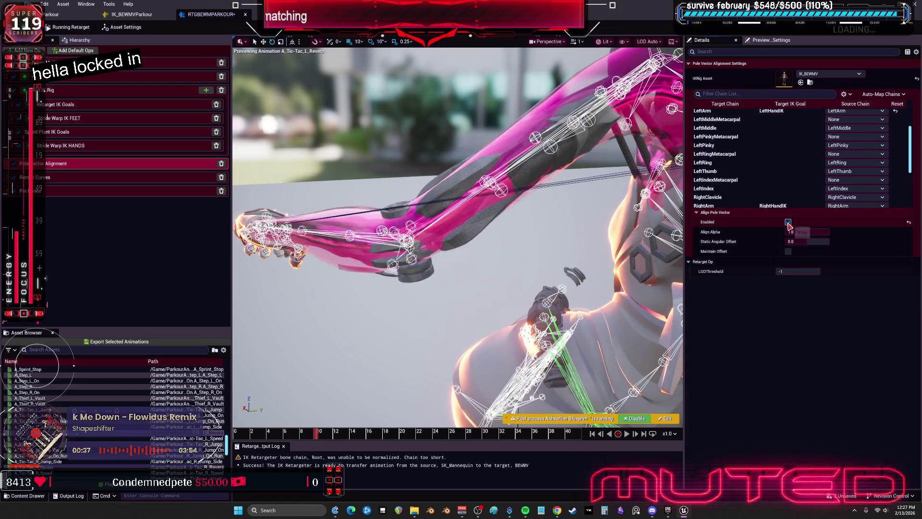
{"action": "scroll", "coordinate": [739, 147], "scroll_direction": "up", "scroll_amount": 2}
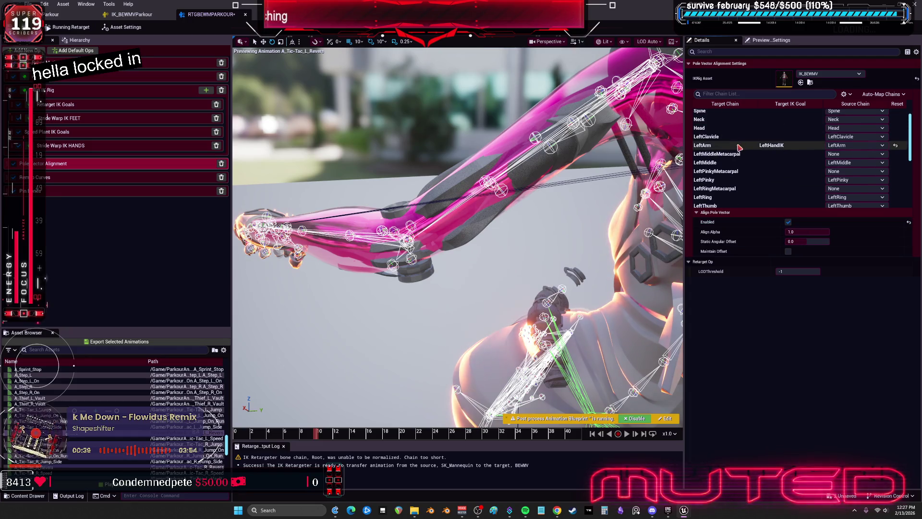
{"action": "left_click", "coordinate": [789, 251]}
{"action": "left_click", "coordinate": [807, 240]}
{"action": "mouse_move", "coordinate": [807, 239]}
{"action": "left_mouse_down"}
{"action": "mouse_move", "coordinate": [792, 239]}
{"action": "mouse_move", "coordinate": [803, 238]}
{"action": "left_mouse_up"}
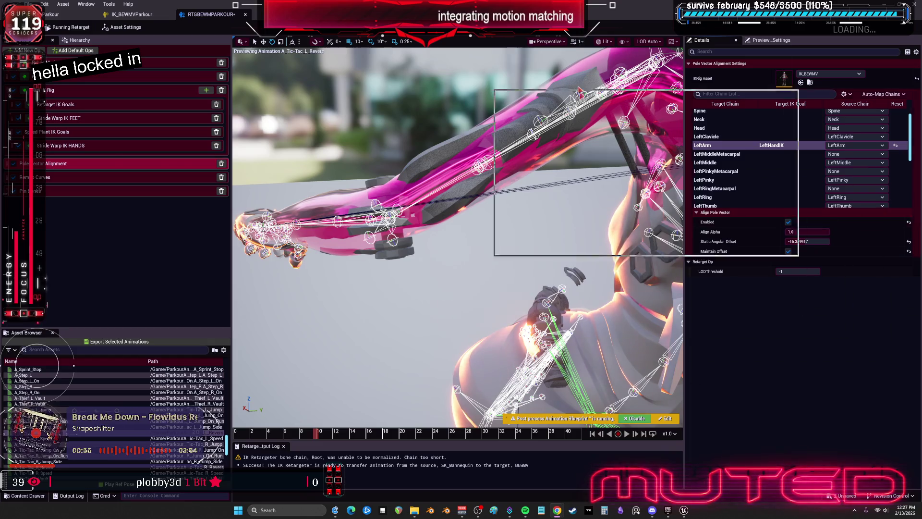
{"action": "key", "text": "alt+Tab"}
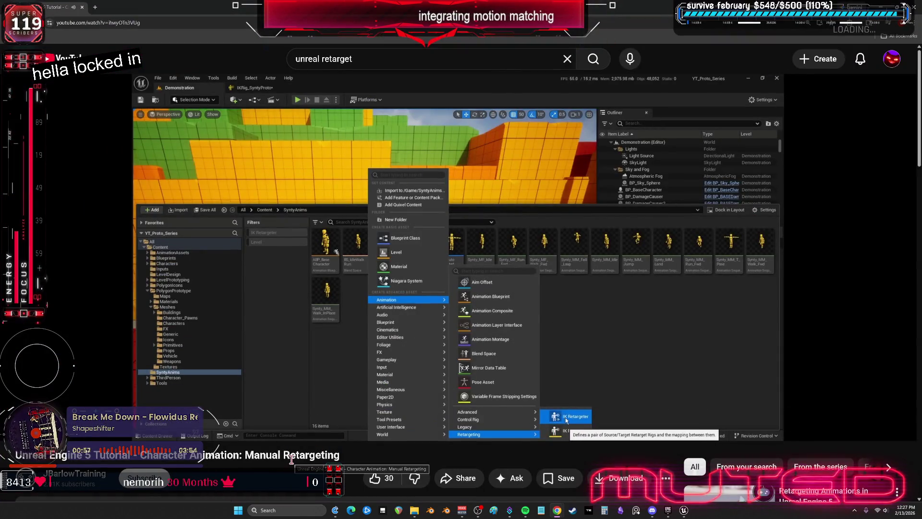
Skim the tutorial ahead through retargeter setup, T-posing, and the finger and upper-arm adjustments.
{"action": "key", "text": "Right"}
{"action": "key", "text": "Right"}
{"action": "key", "text": "Right"}
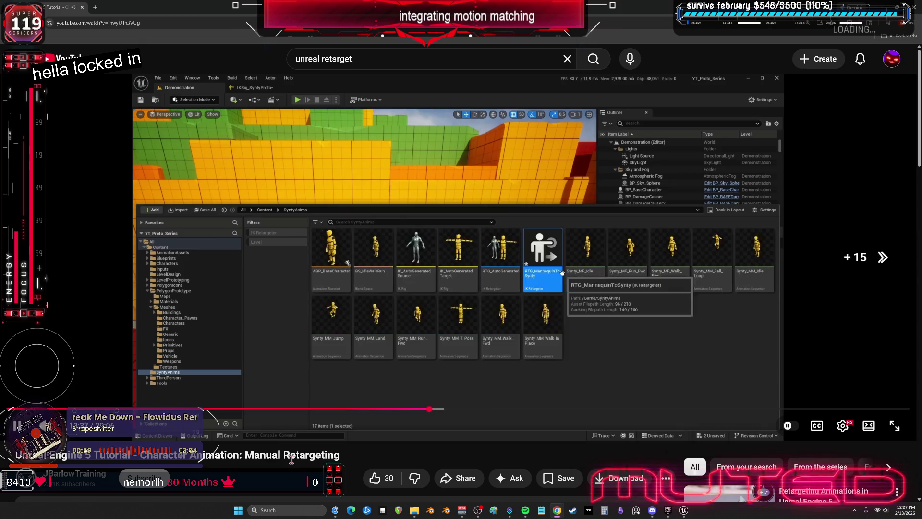
{"action": "key", "text": "Right"}
{"action": "key", "text": "Right"}
{"action": "key", "text": "Right"}
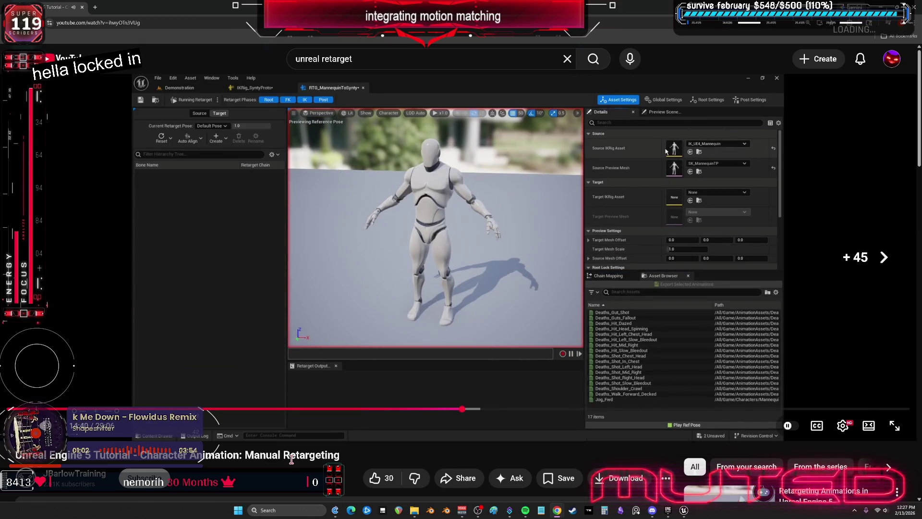
{"action": "key", "text": "Right"}
{"action": "key", "text": "Right"}
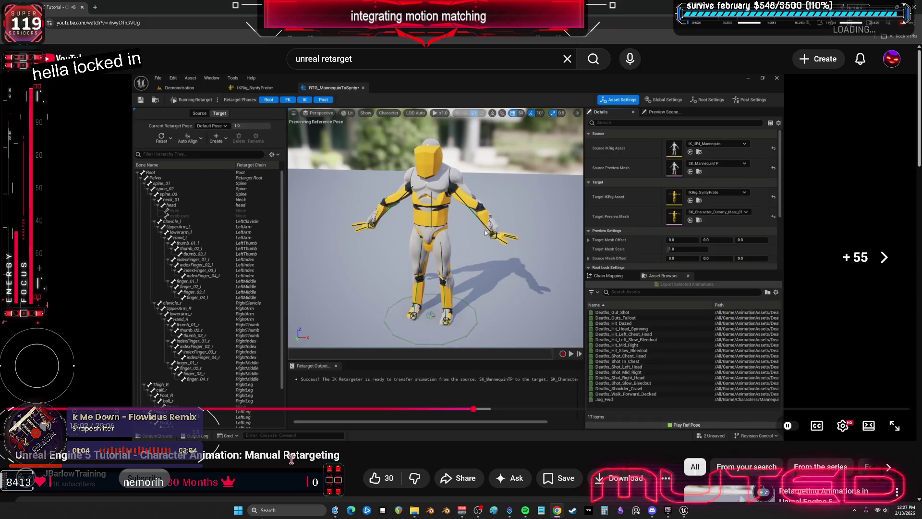
{"action": "key", "text": "Right"}
{"action": "key", "text": "Right"}
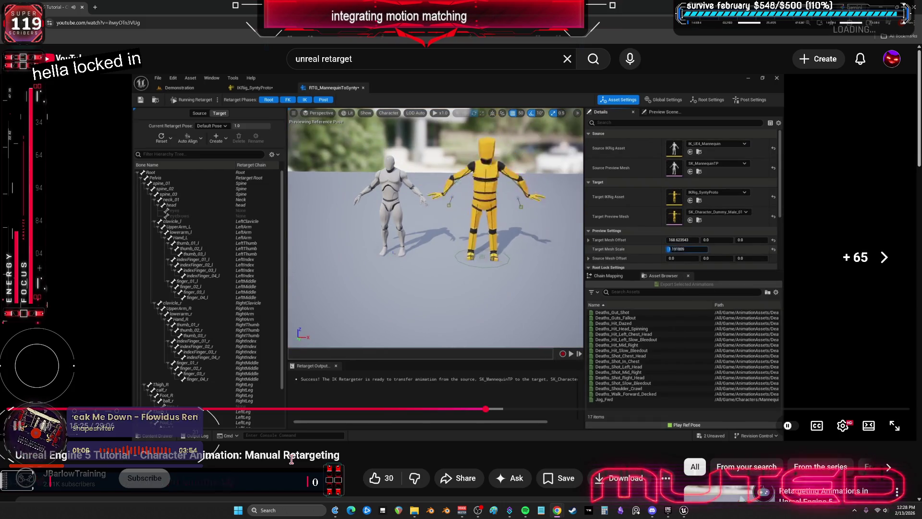
{"action": "key", "text": "Right"}
{"action": "key", "text": "Right"}
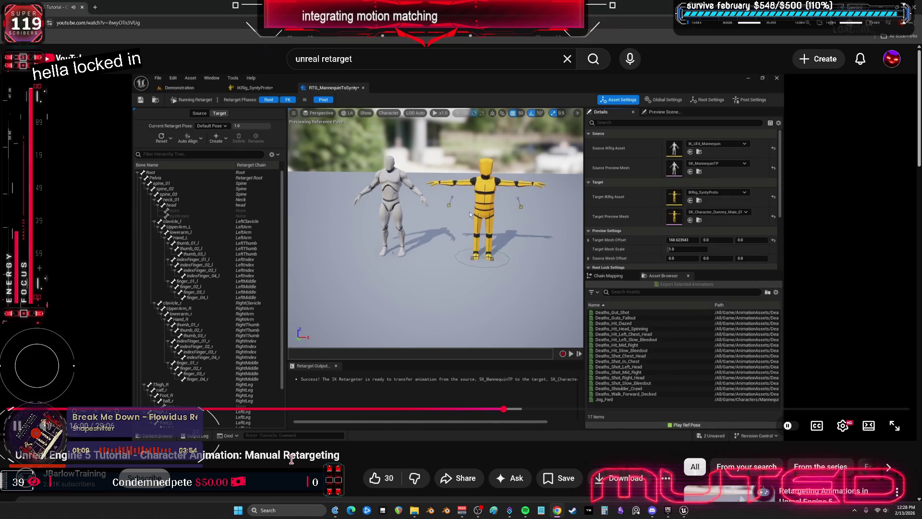
{"action": "key", "text": "Right"}
{"action": "key", "text": "Right"}
{"action": "key", "text": "Right"}
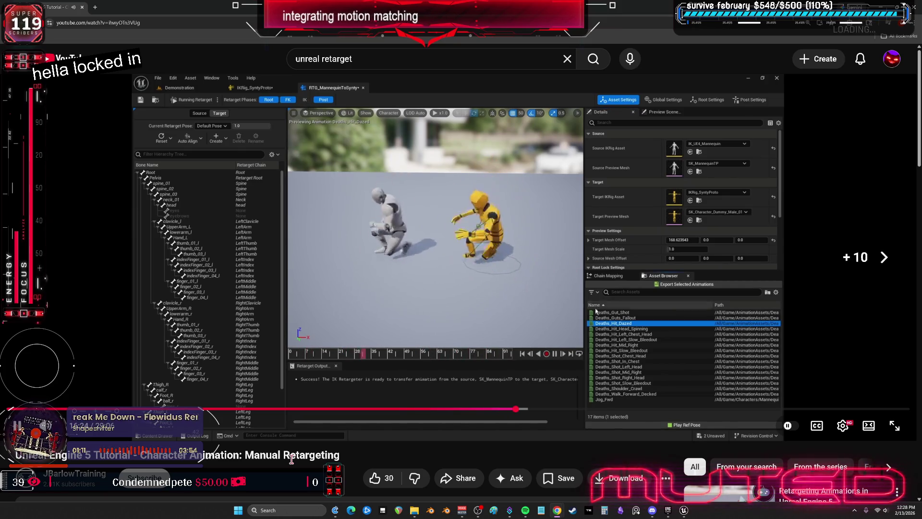
{"action": "key", "text": "Right"}
{"action": "key", "text": "Right"}
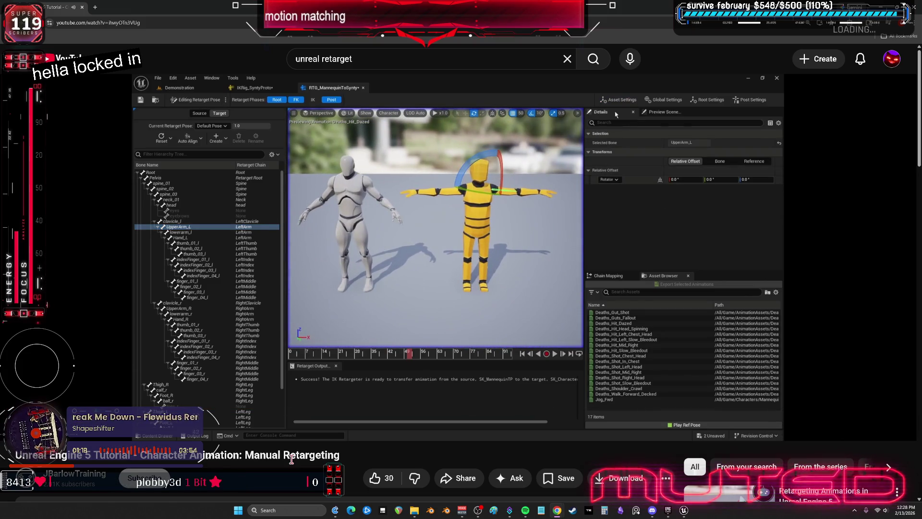
{"action": "key", "text": "Right"}
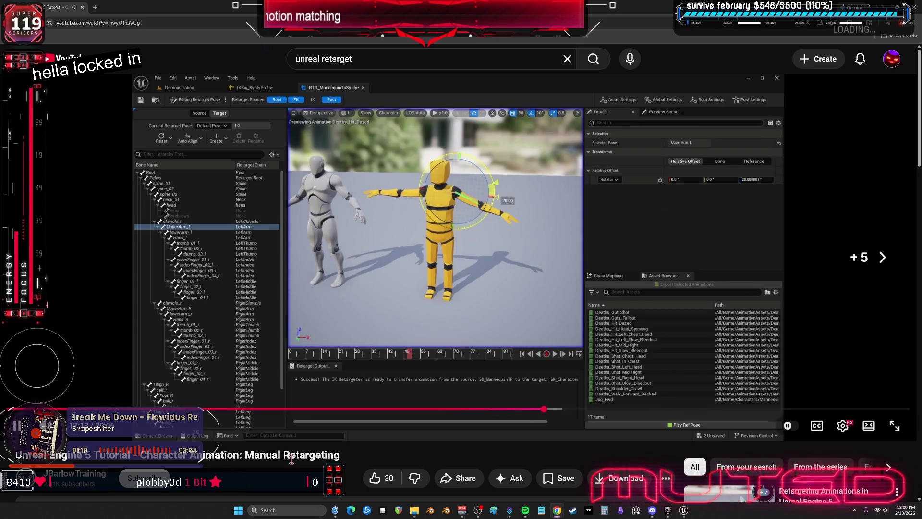
{"action": "key", "text": "Right"}
{"action": "key", "text": "Right"}
{"action": "key", "text": "Right"}
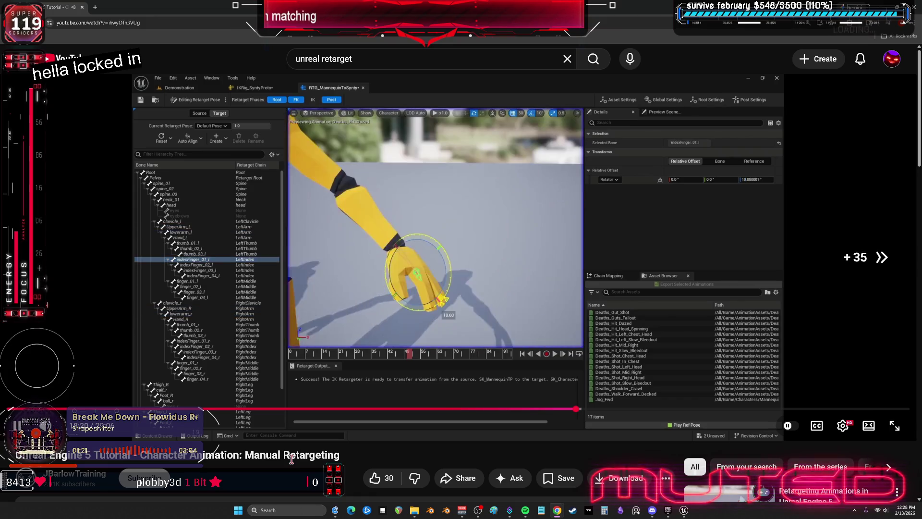
{"action": "key", "text": "Right"}
{"action": "key", "text": "Right"}
{"action": "key", "text": "Right"}
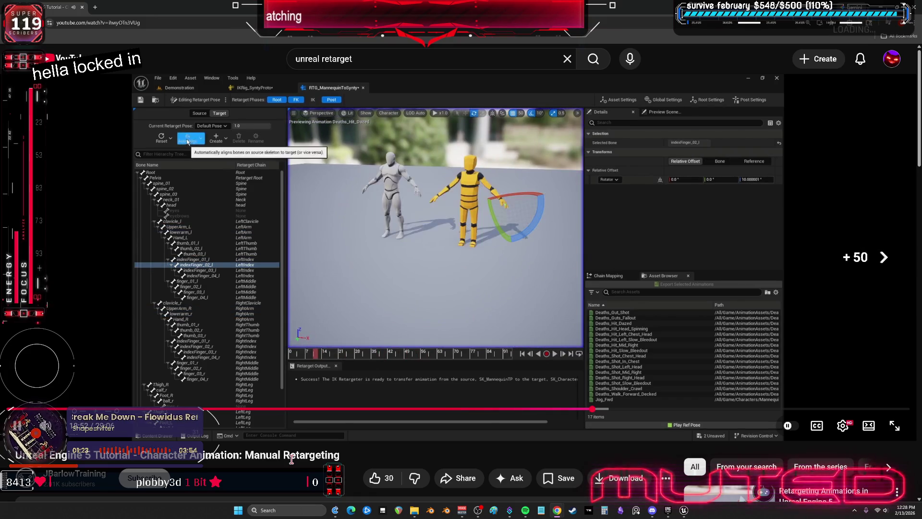
{"action": "key", "text": "Right"}
{"action": "key", "text": "Right"}
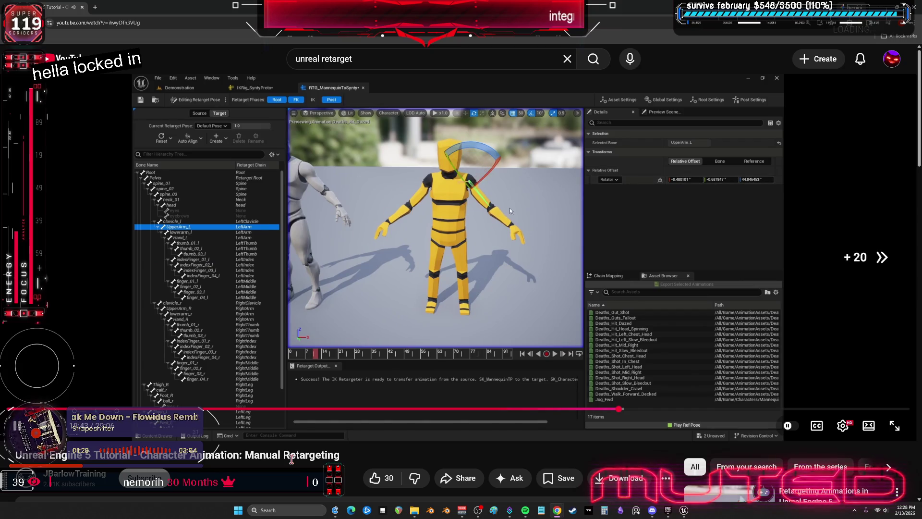
{"action": "key", "text": "Right"}
{"action": "key", "text": "Right"}
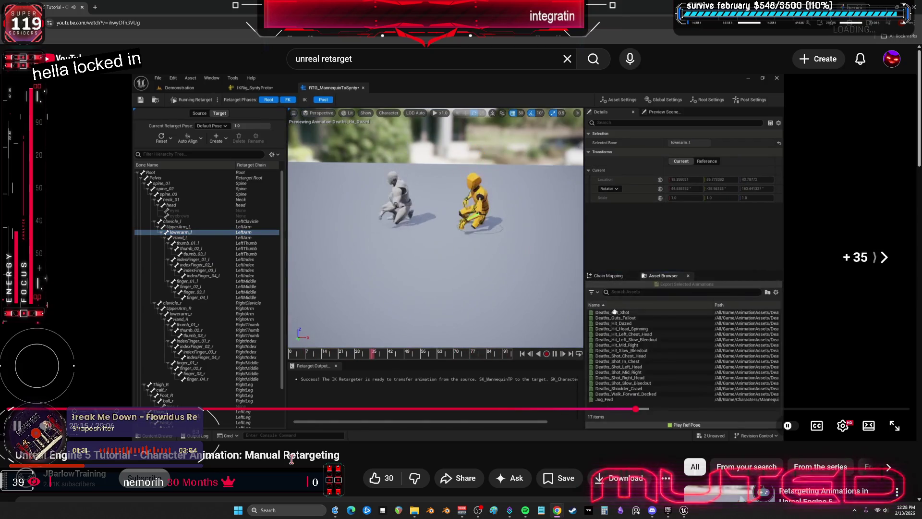
{"action": "key", "text": "Right"}
{"action": "key", "text": "Right"}
{"action": "key", "text": "Right"}
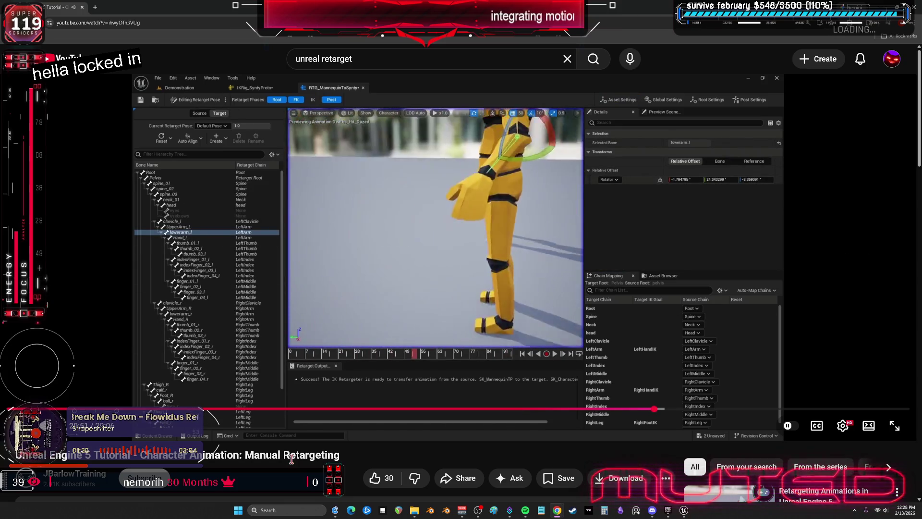
{"action": "key", "text": "Right"}
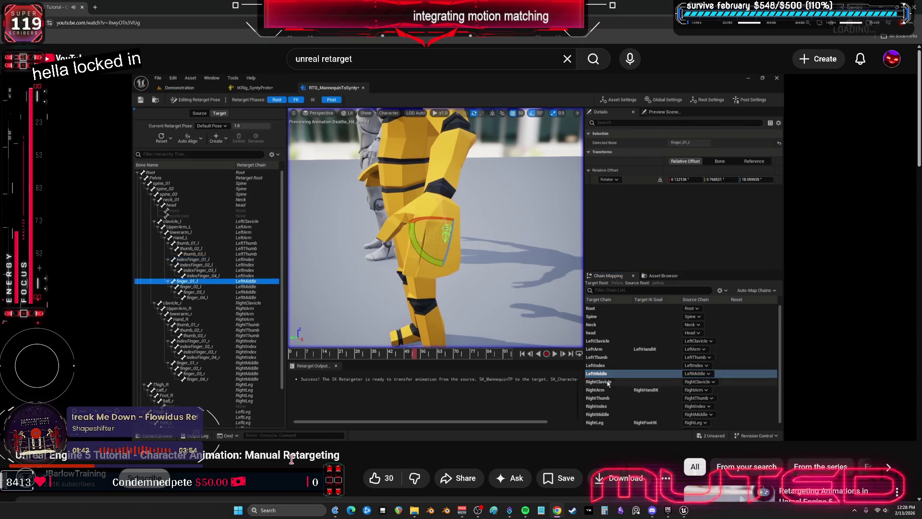
Skim on through the LeftThumb settings, animation export and batch retarget, then return to Unreal.
{"action": "key", "text": "Right"}
{"action": "key", "text": "Right"}
{"action": "key", "text": "Right"}
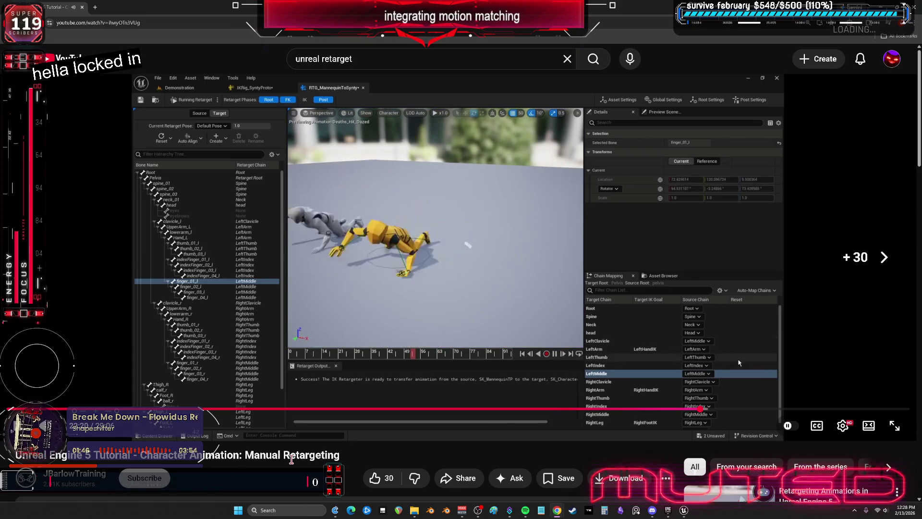
{"action": "key", "text": "Right"}
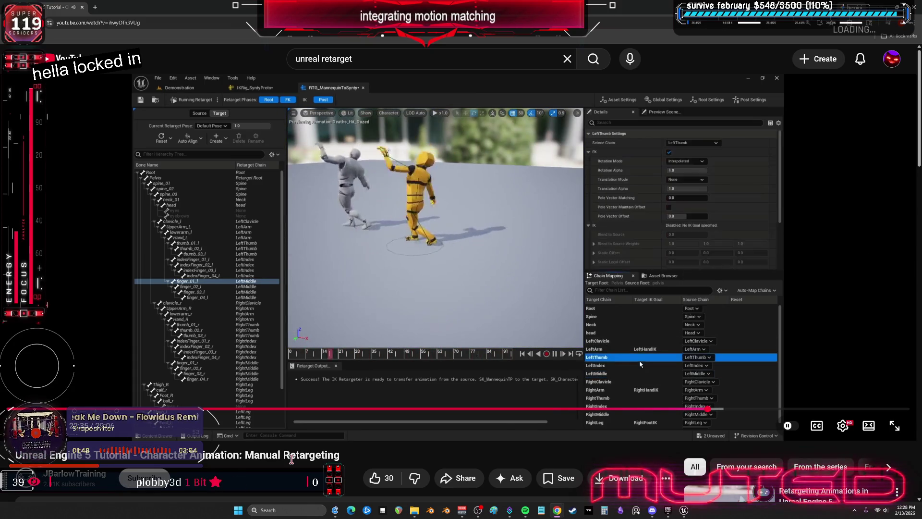
{"action": "key", "text": "Right"}
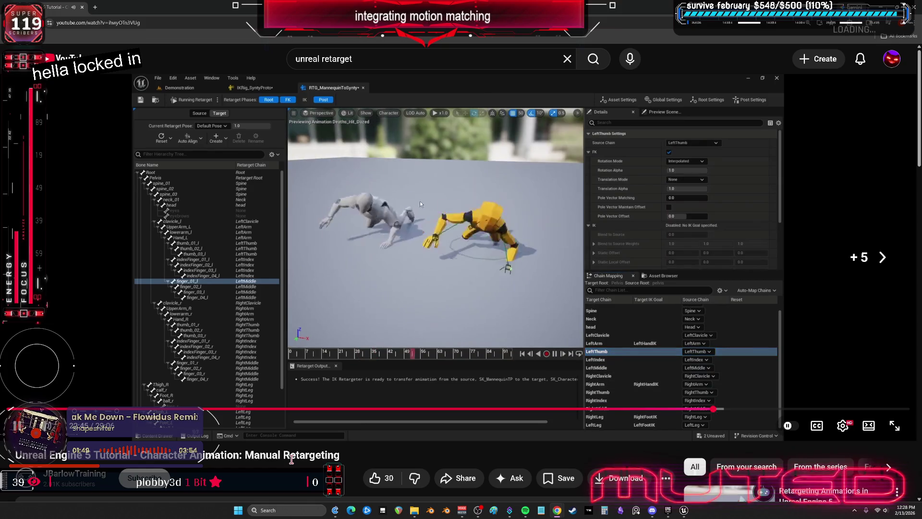
{"action": "key", "text": "Right"}
{"action": "key", "text": "Right"}
{"action": "key", "text": "Right"}
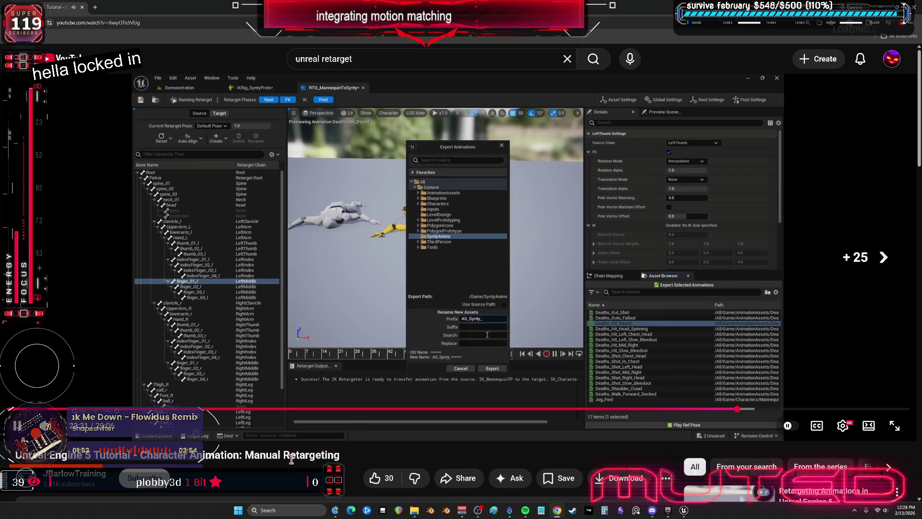
{"action": "key", "text": "Right"}
{"action": "key", "text": "Right"}
{"action": "key", "text": "Right"}
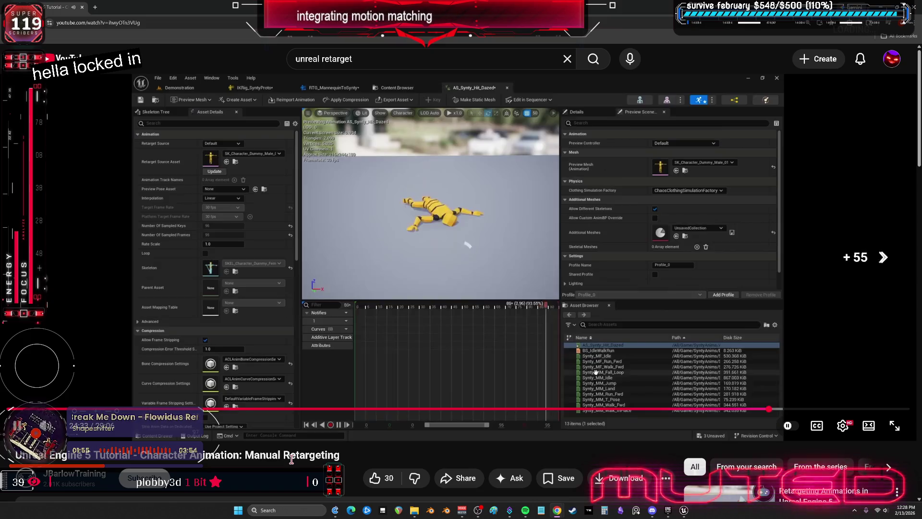
{"action": "key", "text": "Right"}
{"action": "key", "text": "Right"}
{"action": "key", "text": "Right"}
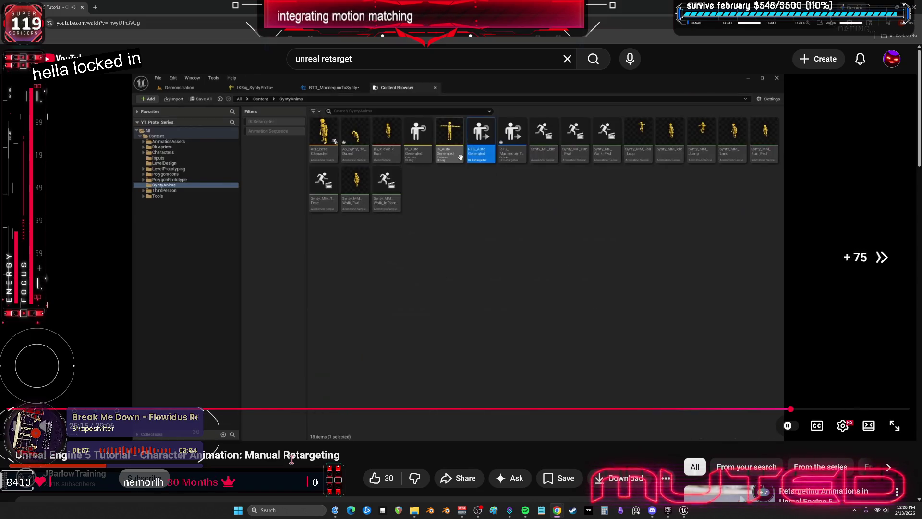
{"action": "key", "text": "Right"}
{"action": "key", "text": "Right"}
{"action": "key", "text": "Right"}
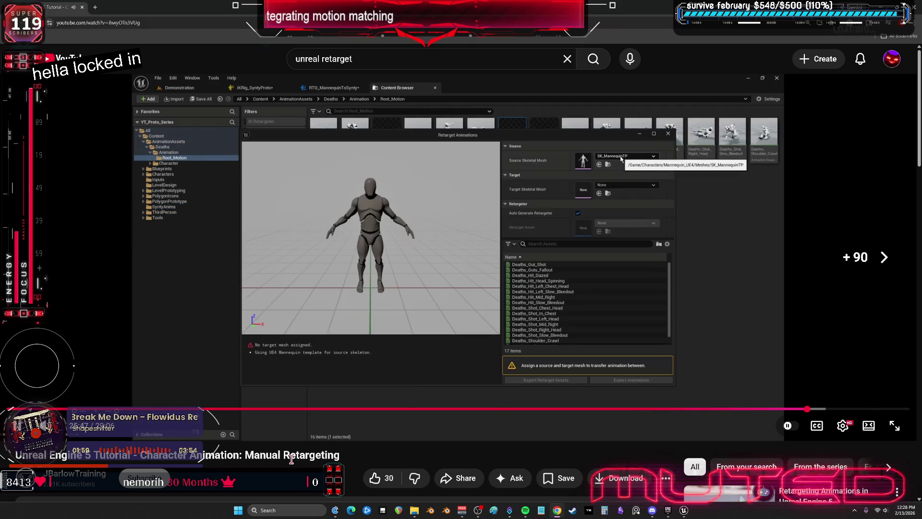
{"action": "key", "text": "Right"}
{"action": "key", "text": "Right"}
{"action": "key", "text": "Right"}
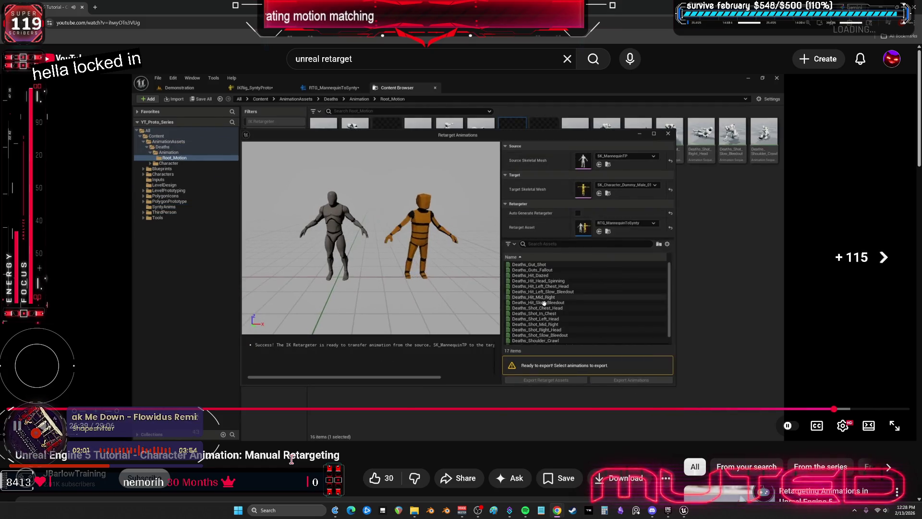
{"action": "key", "text": "Right"}
{"action": "key", "text": "Right"}
{"action": "key", "text": "Right"}
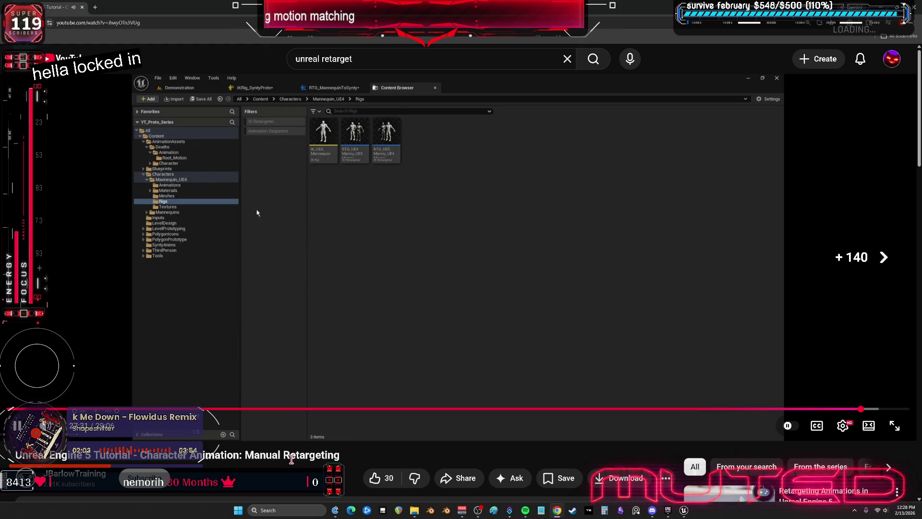
{"action": "key", "text": "Right"}
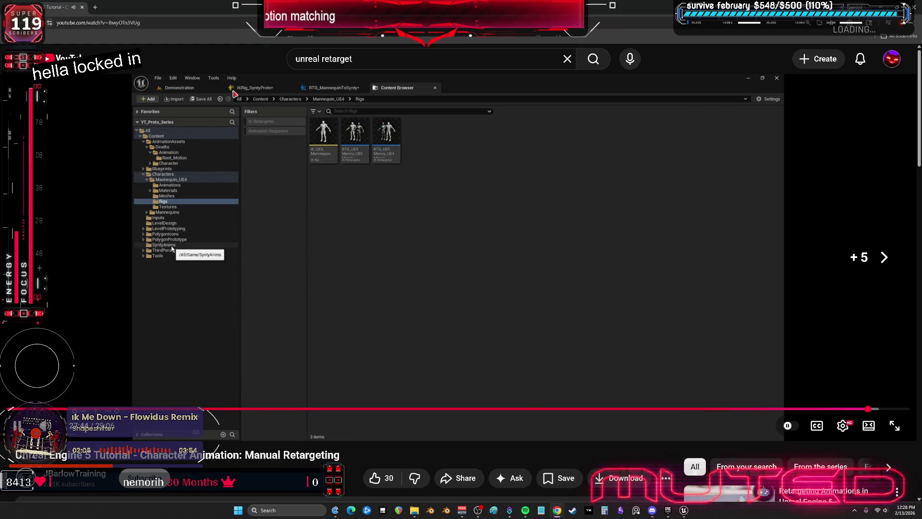
{"action": "key", "text": "alt+Tab"}
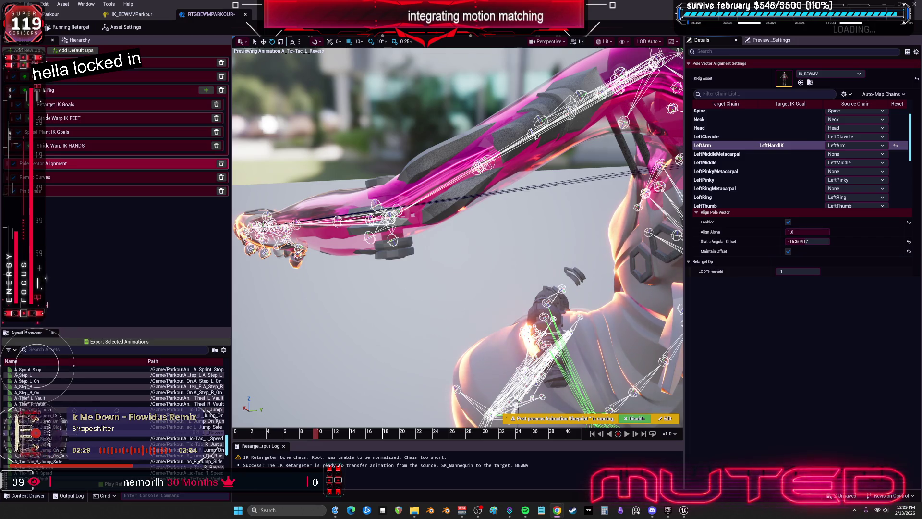
Switch to the 'Retargeting Hand & Finger Motion Capture in Unreal 5' YouTube video.
{"action": "key", "text": "alt+Tab"}
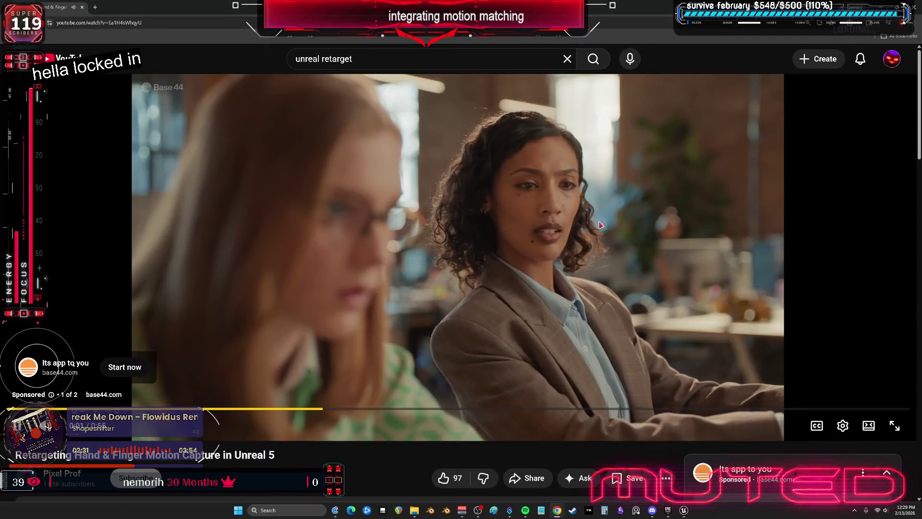
Expand the video description and read its chapters down to 'Fixing the Hand & Finger Pose' at 16:53.
{"action": "scroll", "coordinate": [341, 464], "scroll_direction": "down", "scroll_amount": 3}
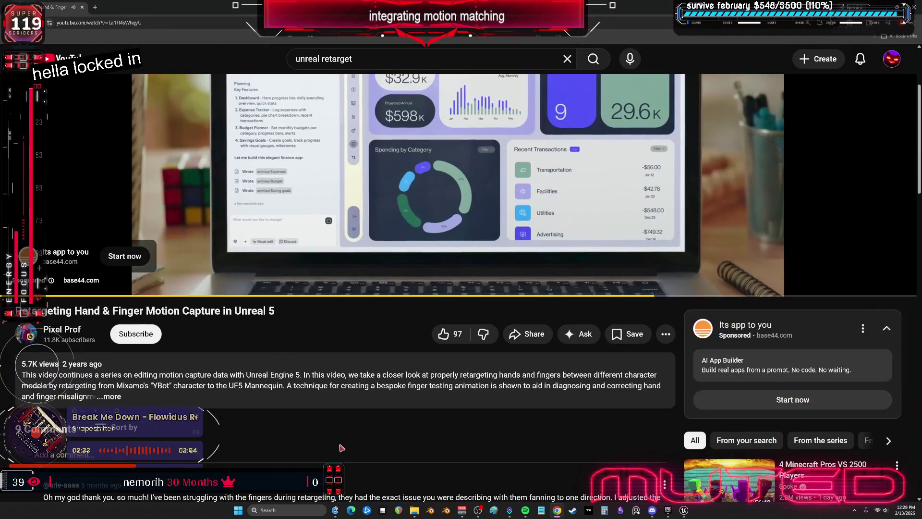
{"action": "left_click", "coordinate": [221, 383]}
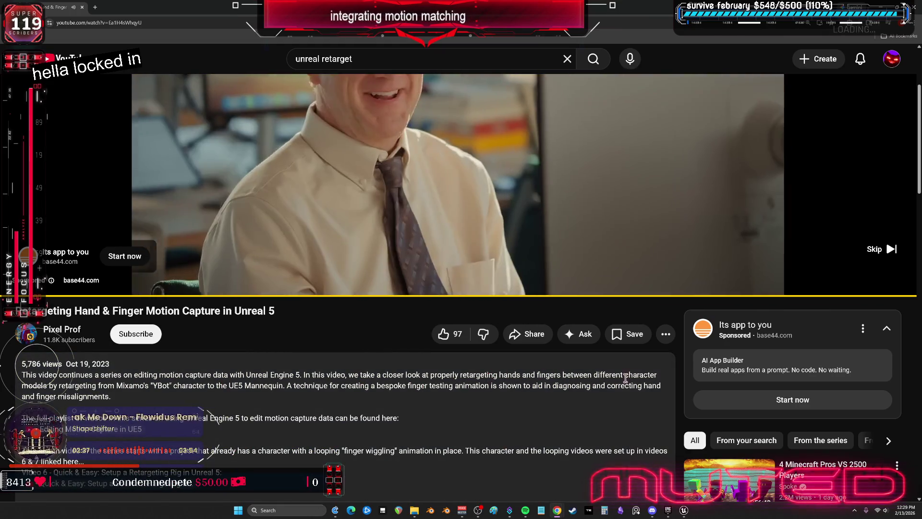
{"action": "left_click_drag", "start_coordinate": [116, 386], "coordinate": [203, 386]}
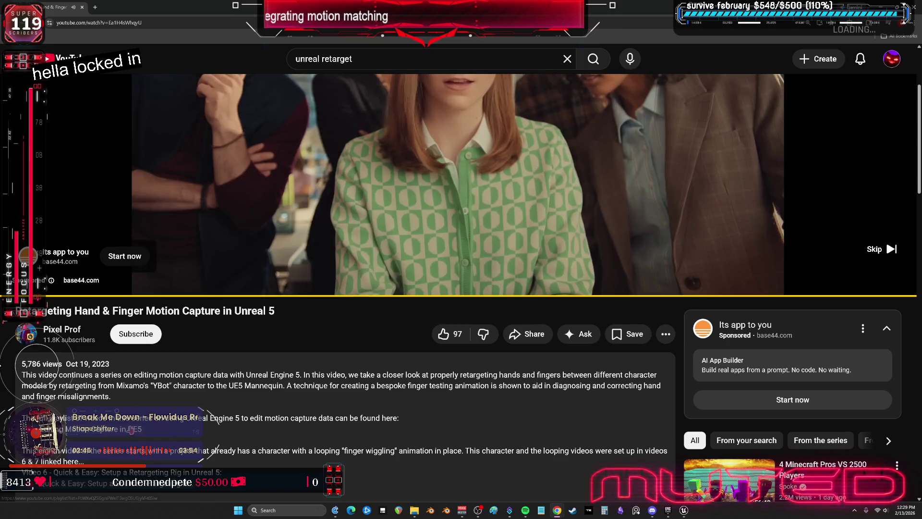
{"action": "scroll", "coordinate": [316, 424], "scroll_direction": "down", "scroll_amount": 3}
{"action": "scroll", "coordinate": [417, 380], "scroll_direction": "down", "scroll_amount": 3}
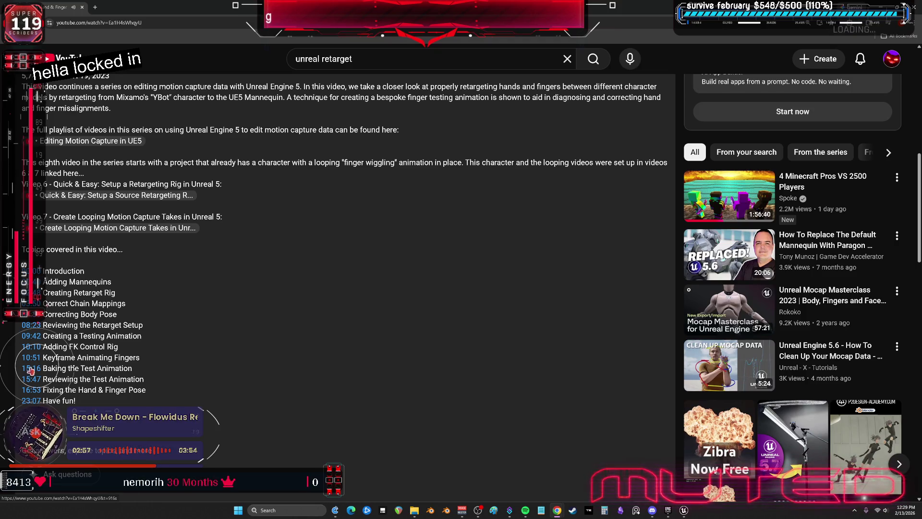
{"action": "scroll", "coordinate": [392, 400], "scroll_direction": "down", "scroll_amount": 6}
{"action": "scroll", "coordinate": [393, 400], "scroll_direction": "up", "scroll_amount": 6}
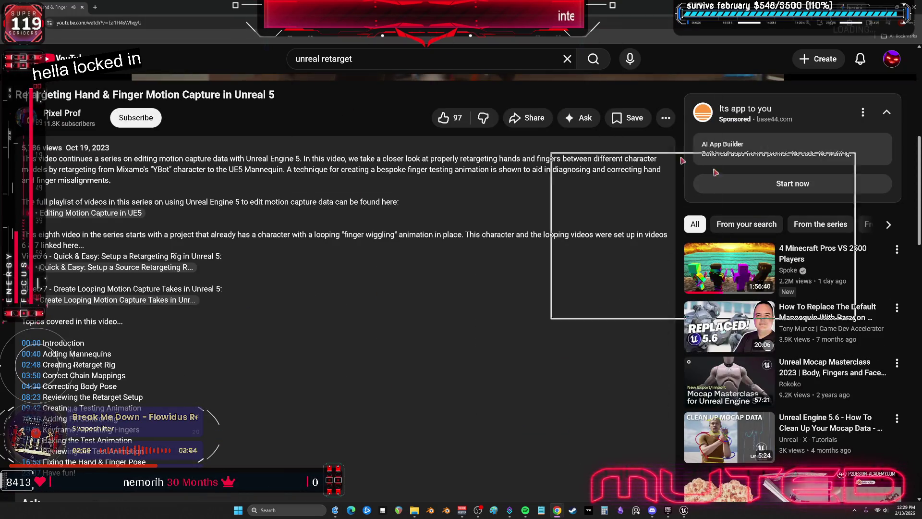
{"action": "key", "text": "alt+Tab"}
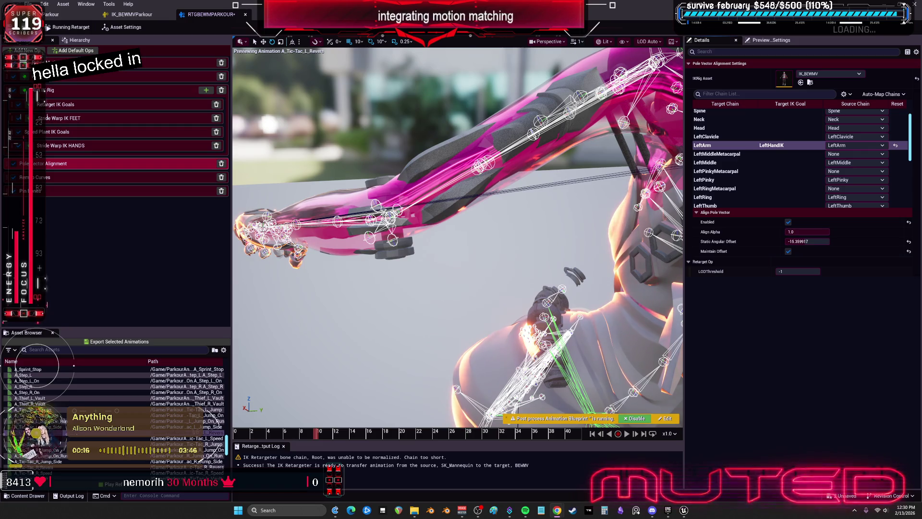
Switch to the 'Retarget Quadruped Four Leg Animal in Unreal Engine 5 with Root Motion' video.
{"action": "key", "text": "alt+Tab"}
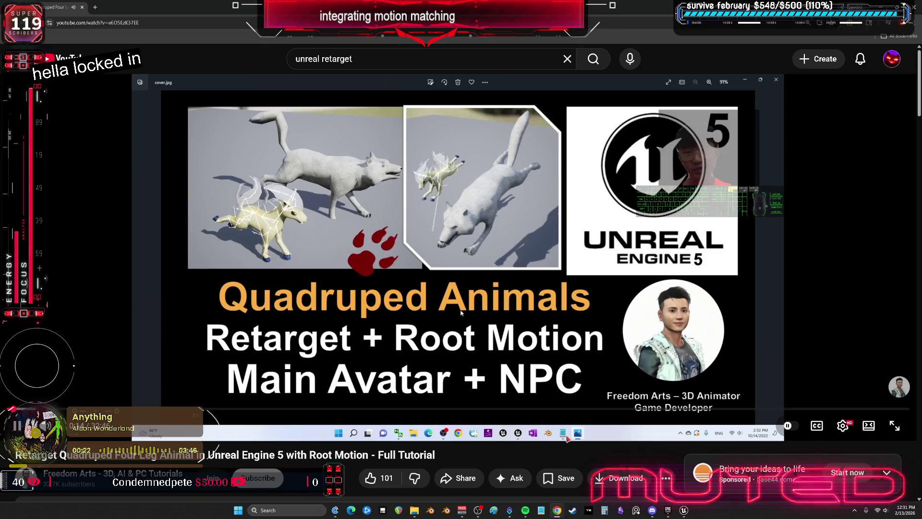
Scrub the quadruped tutorial forward to its retargeting part around 2:08 and resume playback.
{"action": "mouse_move", "coordinate": [91, 408]}
{"action": "left_mouse_down"}
{"action": "mouse_move", "coordinate": [82, 409]}
{"action": "mouse_move", "coordinate": [302, 409]}
{"action": "left_mouse_up"}
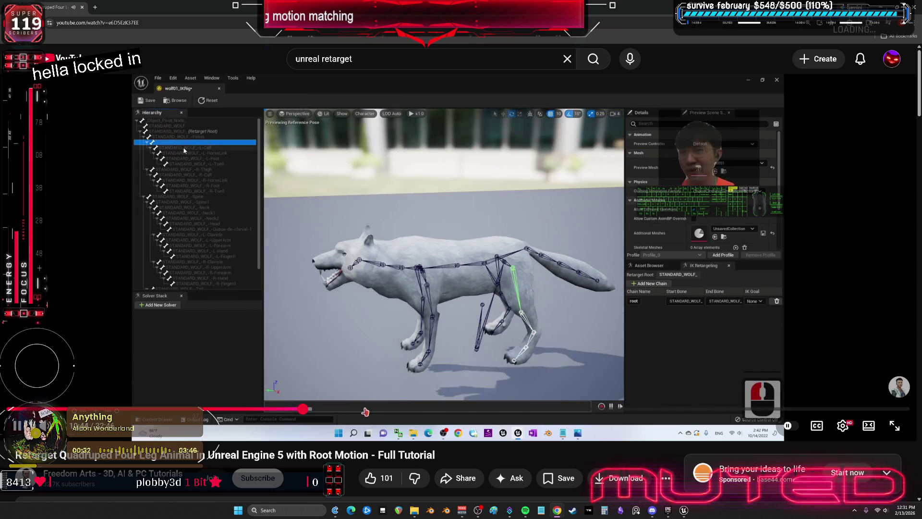
{"action": "left_click_drag", "start_coordinate": [365, 411], "coordinate": [481, 412]}
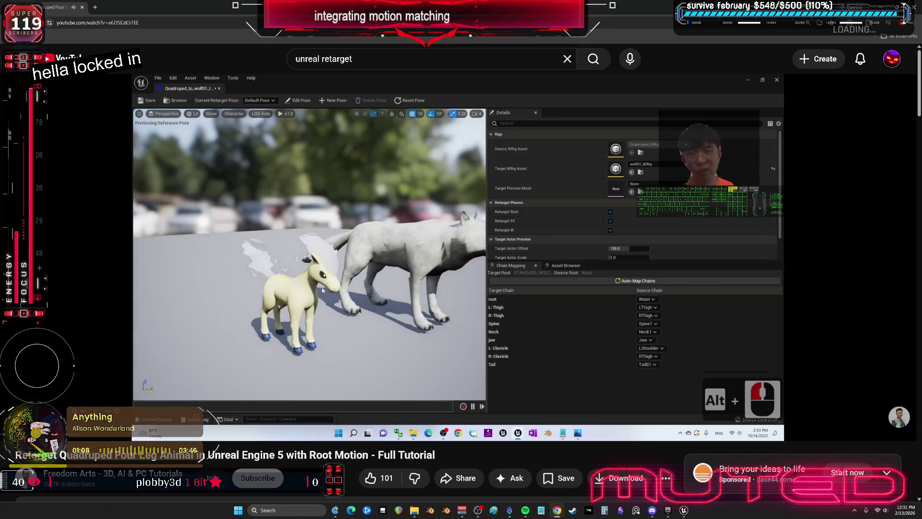
{"action": "left_click", "coordinate": [581, 388]}
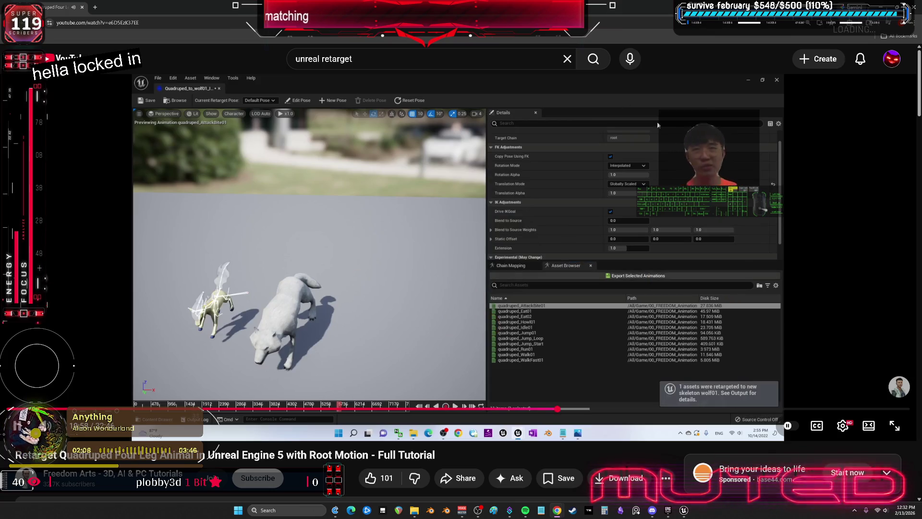
Skip the quadruped tutorial ahead to its closing scene, then return to the Unreal IK Retargeter.
{"action": "key", "text": "Right"}
{"action": "key", "text": "Right"}
{"action": "key", "text": "Right"}
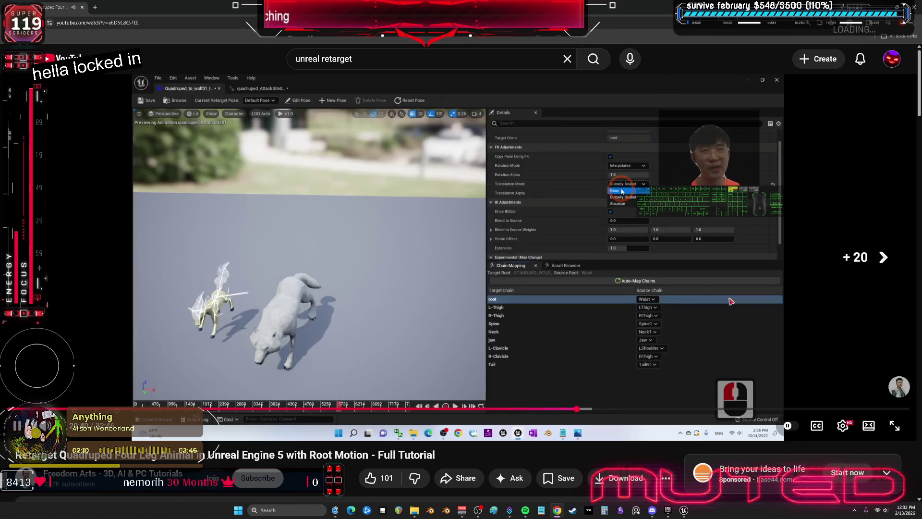
{"action": "key", "text": "Right"}
{"action": "key", "text": "Right"}
{"action": "key", "text": "Right"}
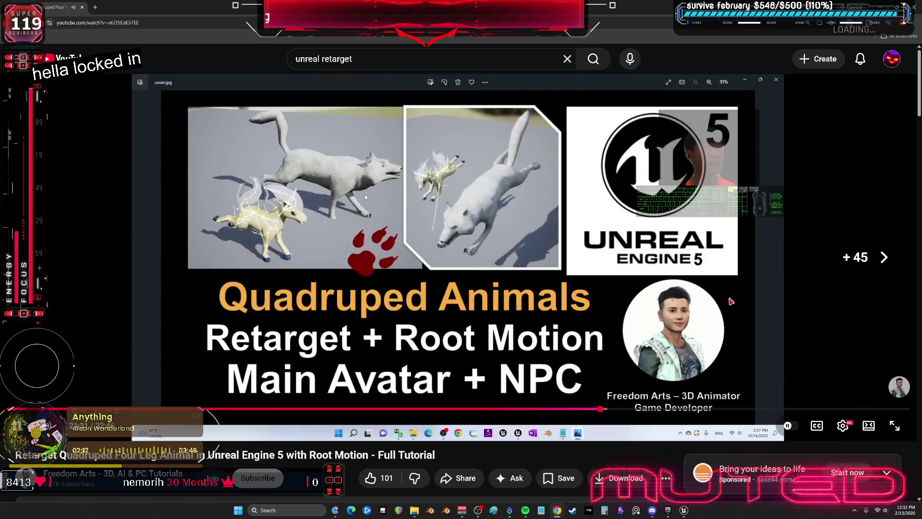
{"action": "key", "text": "Right"}
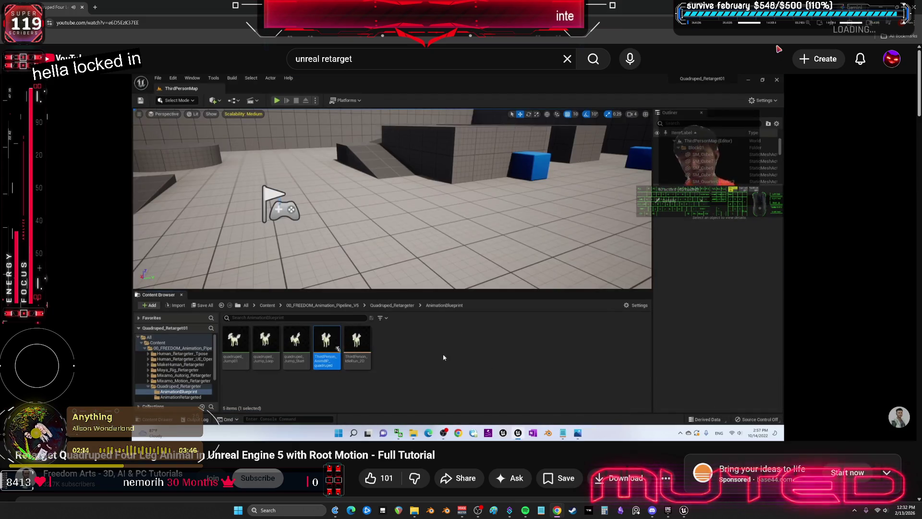
{"action": "key", "text": "alt+Tab"}
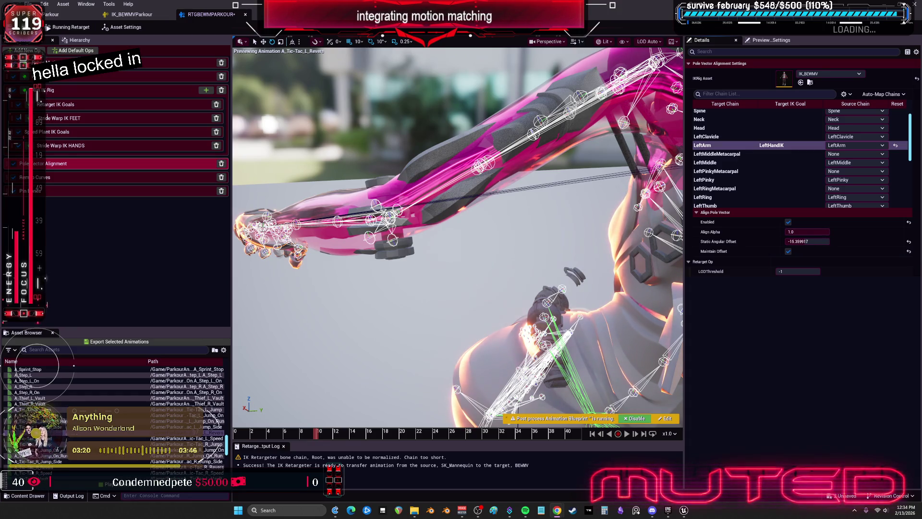
Switch from Unreal to the Chrome tab showing Epic's Animation Retargeting documentation.
{"action": "key", "text": "alt+Tab"}
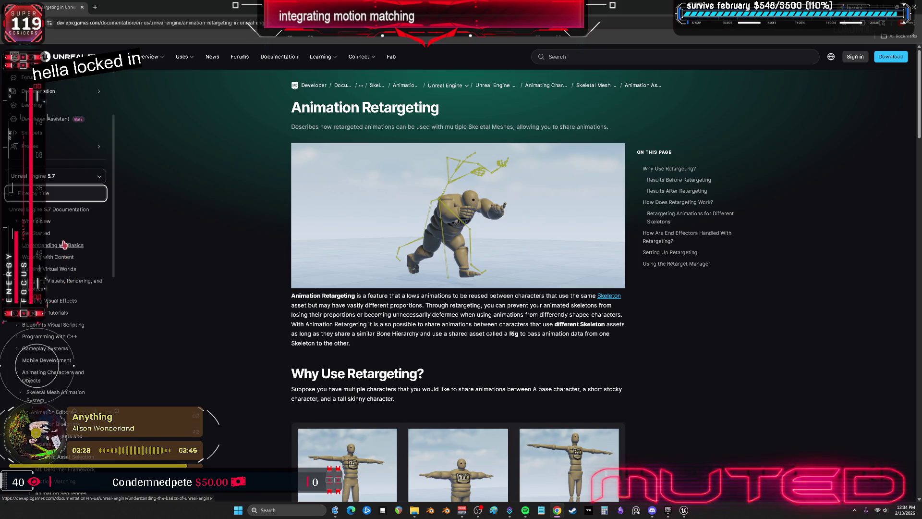
Scroll the Animation Retargeting page to the 'How Does Retargeting Work?' bone translation modes.
{"action": "scroll", "coordinate": [696, 309], "scroll_direction": "down", "scroll_amount": 5}
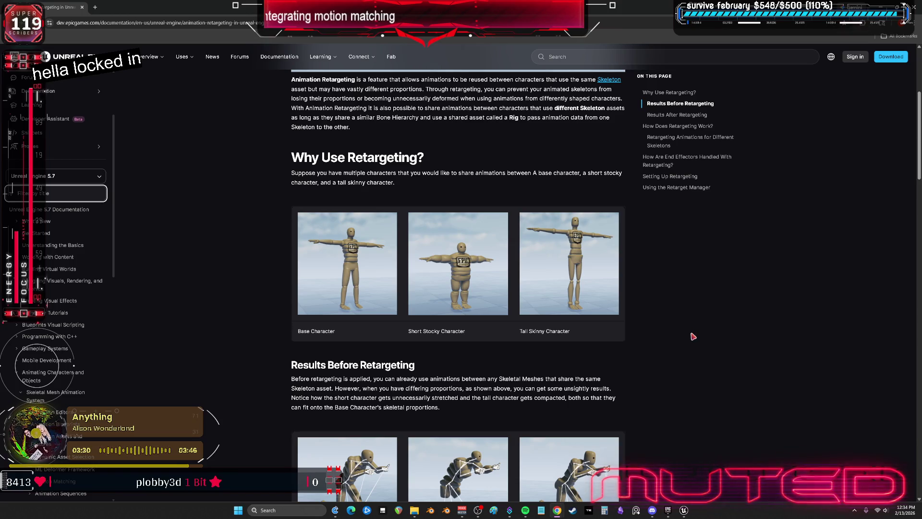
{"action": "scroll", "coordinate": [679, 315], "scroll_direction": "down", "scroll_amount": 5}
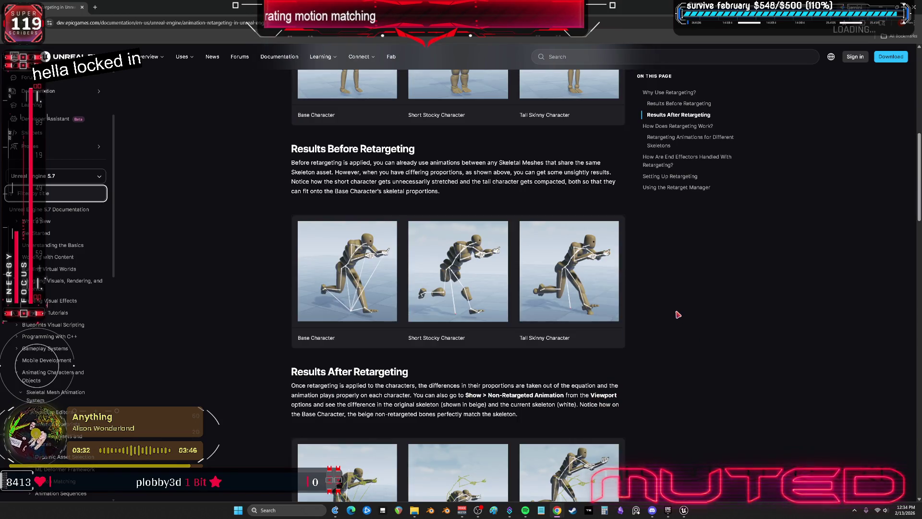
{"action": "scroll", "coordinate": [678, 315], "scroll_direction": "down", "scroll_amount": 2}
{"action": "scroll", "coordinate": [678, 314], "scroll_direction": "down", "scroll_amount": 3}
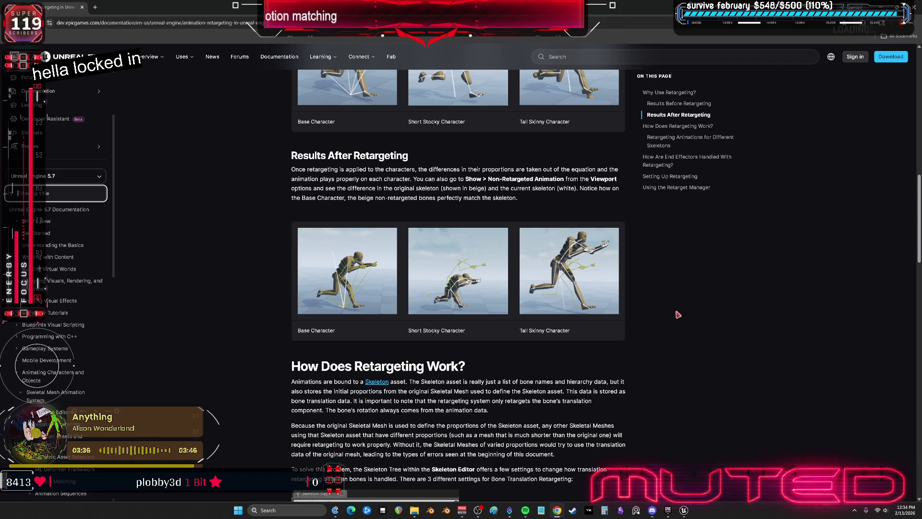
{"action": "scroll", "coordinate": [678, 314], "scroll_direction": "down", "scroll_amount": 3}
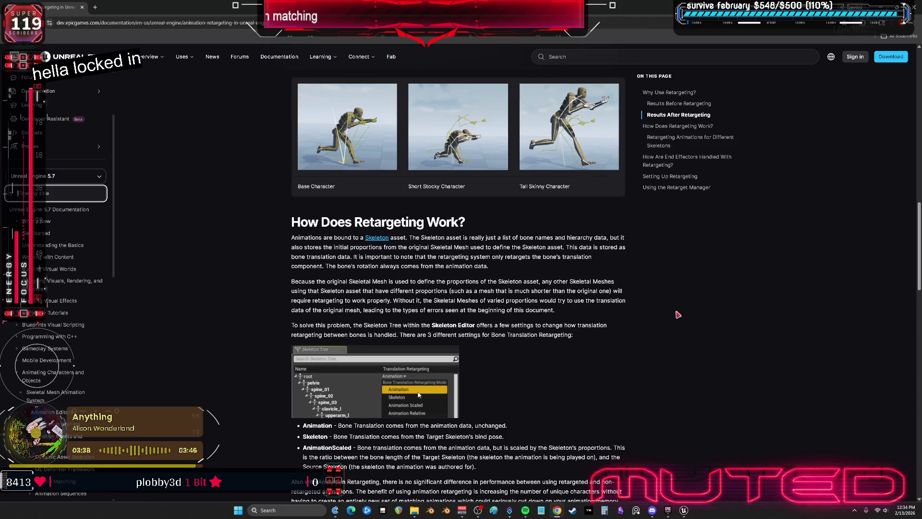
{"action": "scroll", "coordinate": [678, 314], "scroll_direction": "down", "scroll_amount": 4}
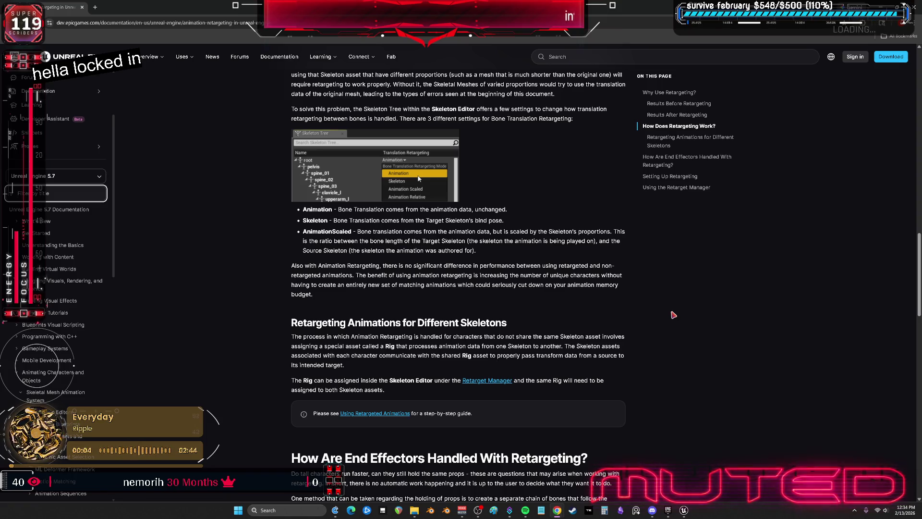
{"action": "scroll", "coordinate": [673, 314], "scroll_direction": "up", "scroll_amount": 1}
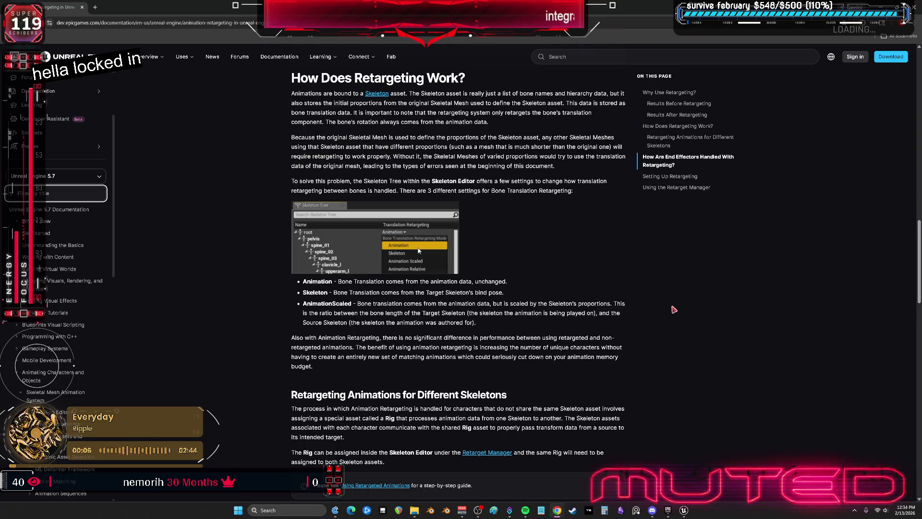
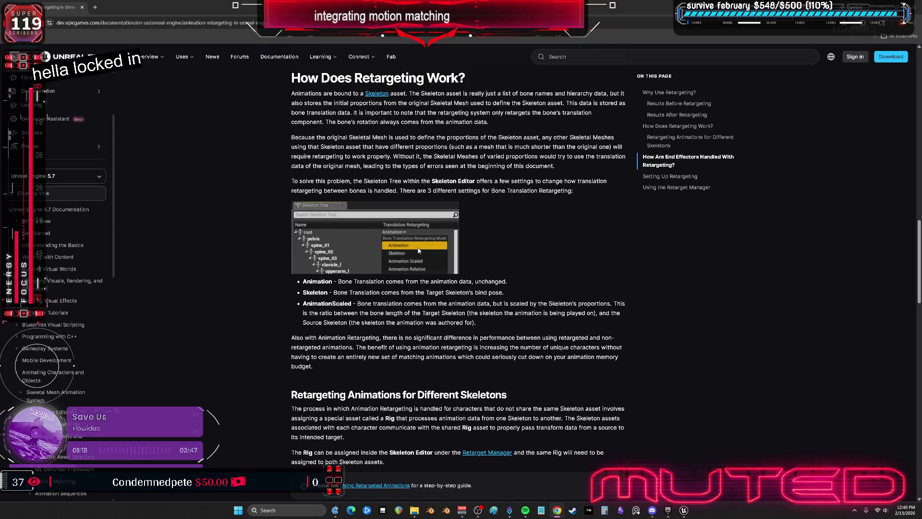
Scroll past the End Effectors section to Setting Up Retargeting and the Bone Translation Retargeting modes.
{"action": "scroll", "coordinate": [689, 297], "scroll_direction": "down", "scroll_amount": 5}
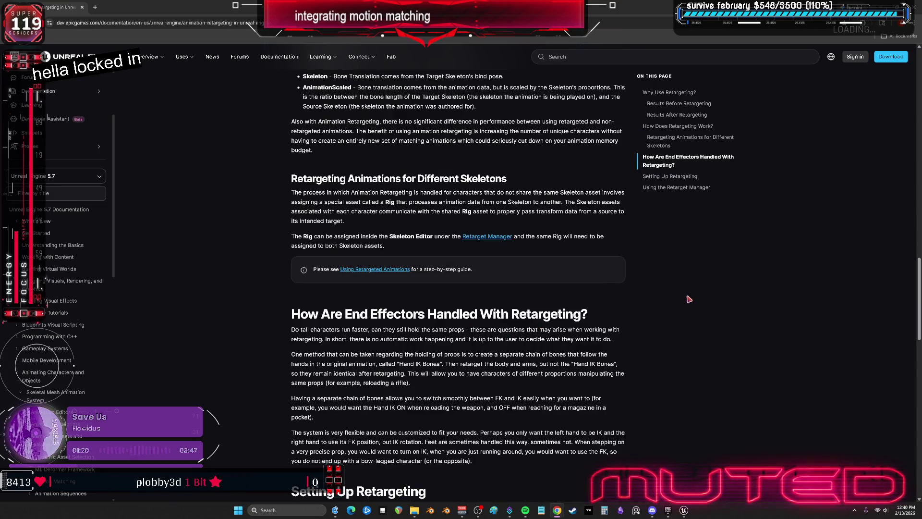
{"action": "scroll", "coordinate": [691, 300], "scroll_direction": "down", "scroll_amount": 2}
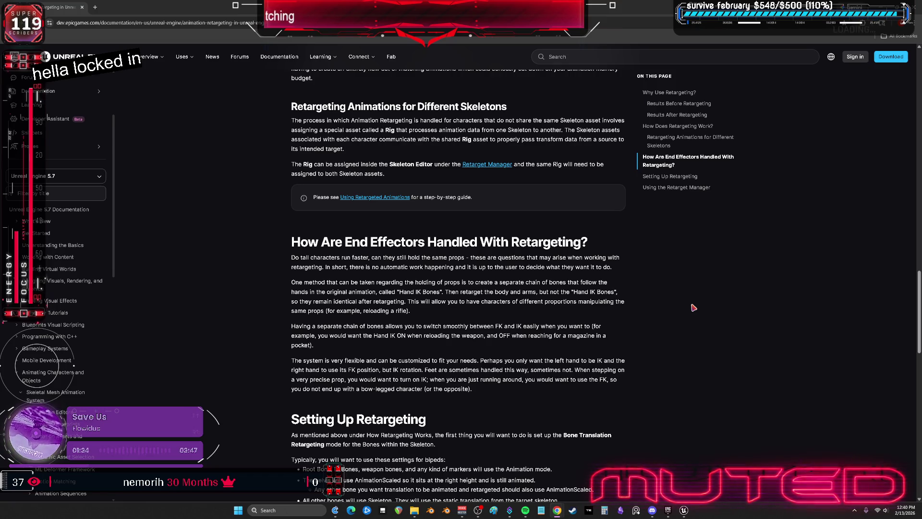
{"action": "scroll", "coordinate": [693, 308], "scroll_direction": "down", "scroll_amount": 3}
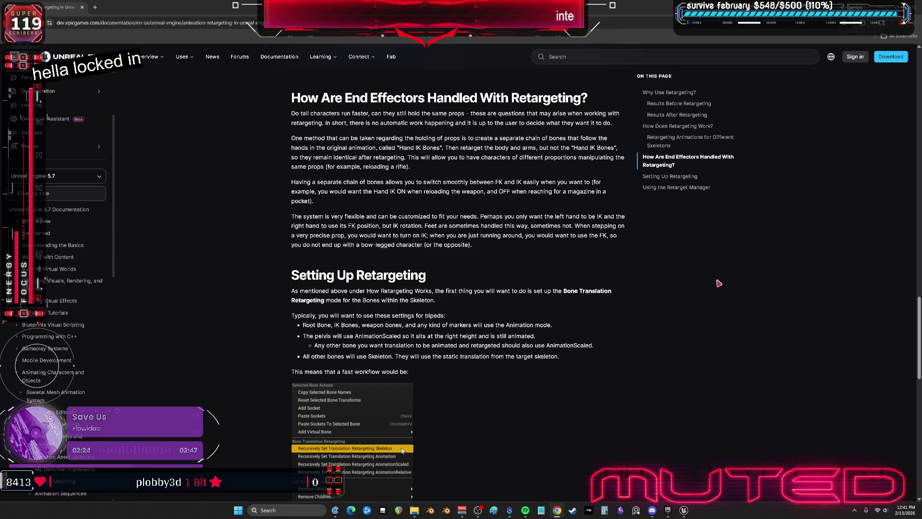
{"action": "scroll", "coordinate": [557, 244], "scroll_direction": "down", "scroll_amount": 3}
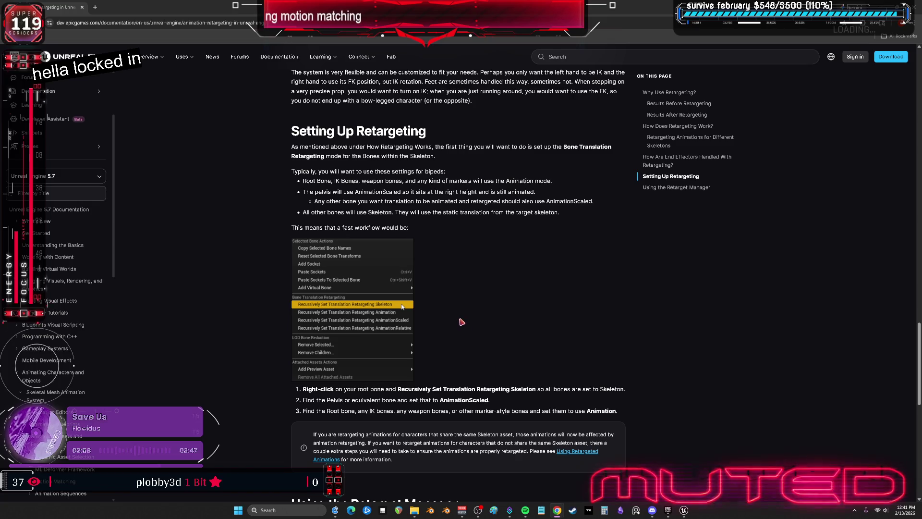
Read on to the closing Using the Retarget Manager section and the page's footer links.
{"action": "scroll", "coordinate": [458, 326], "scroll_direction": "down", "scroll_amount": 3}
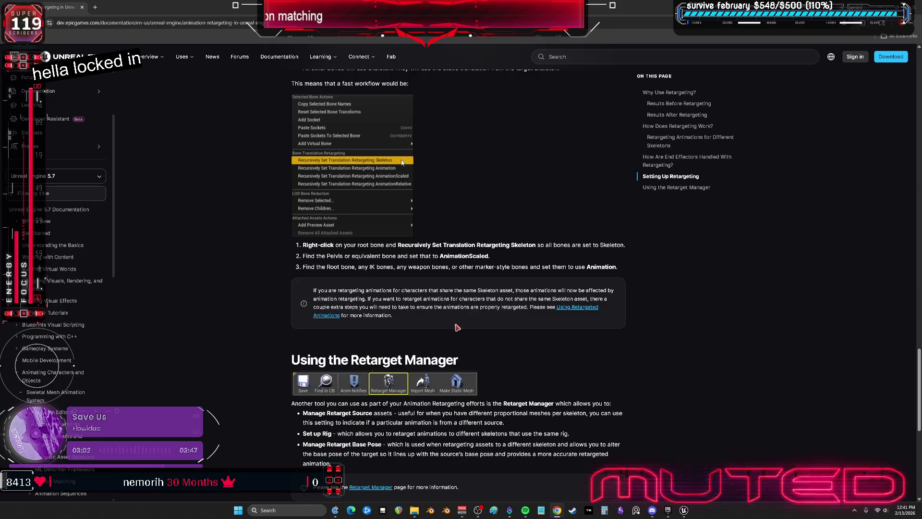
{"action": "scroll", "coordinate": [457, 327], "scroll_direction": "up", "scroll_amount": 5}
{"action": "scroll", "coordinate": [458, 329], "scroll_direction": "down", "scroll_amount": 2}
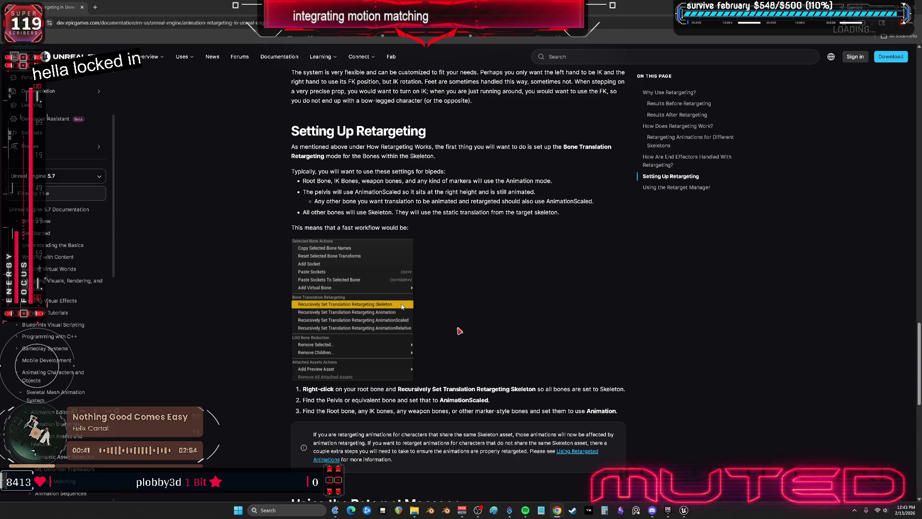
{"action": "scroll", "coordinate": [648, 370], "scroll_direction": "down", "scroll_amount": 4}
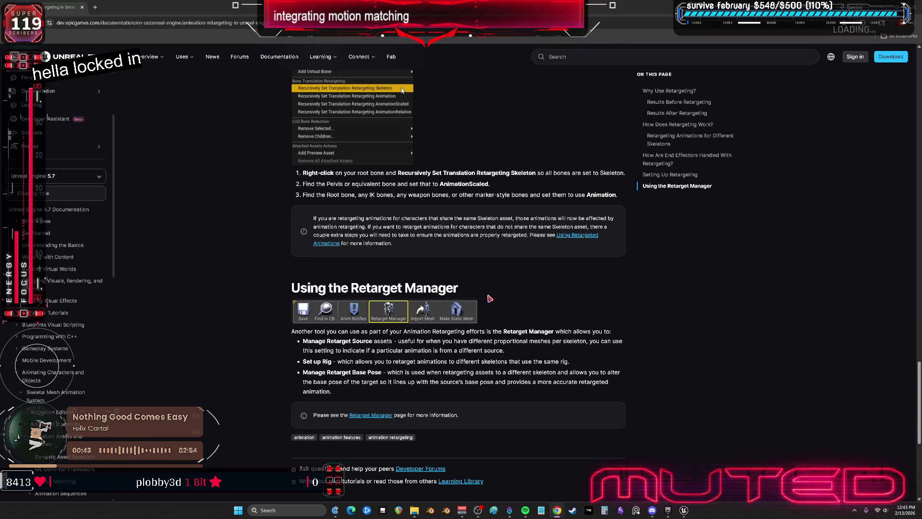
{"action": "scroll", "coordinate": [547, 331], "scroll_direction": "down", "scroll_amount": 2}
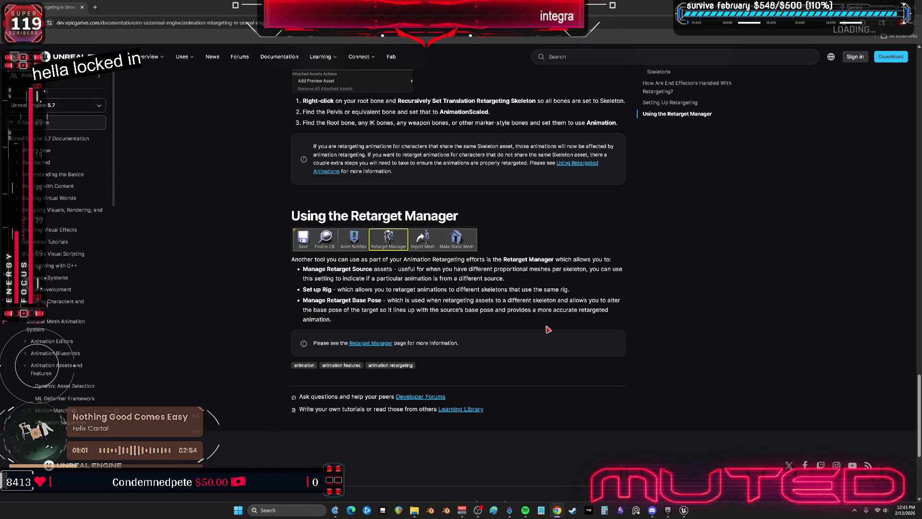
Go to the Using Retargeted Animations page and read through its first steps.
{"action": "key", "text": "alt+Left"}
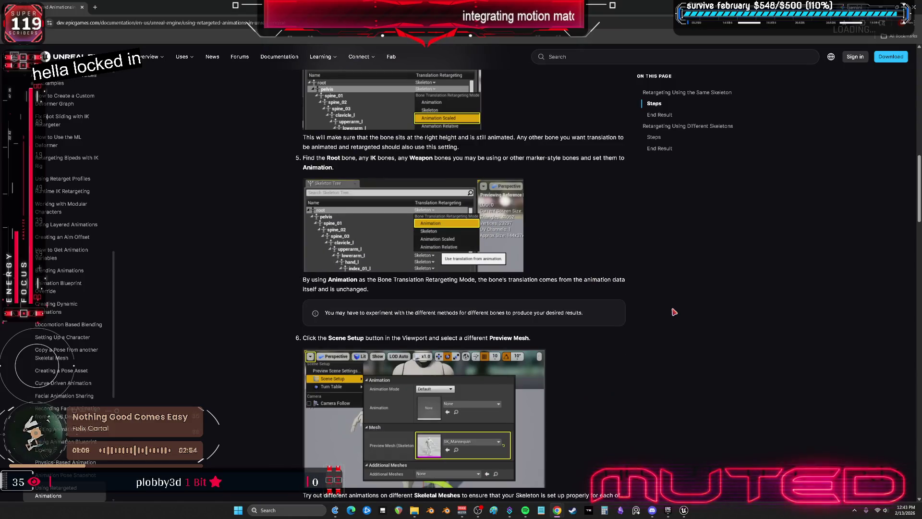
{"action": "scroll", "coordinate": [674, 312], "scroll_direction": "down", "scroll_amount": 4}
{"action": "scroll", "coordinate": [674, 312], "scroll_direction": "down", "scroll_amount": 3}
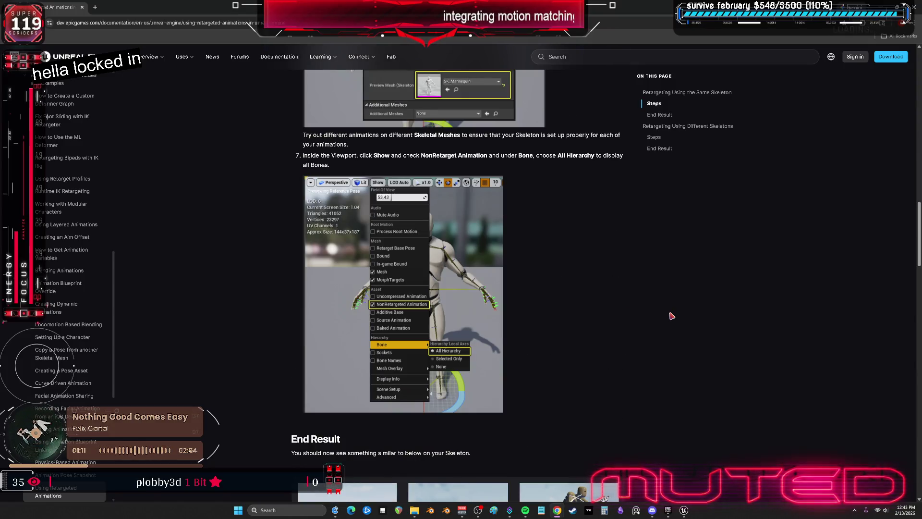
{"action": "scroll", "coordinate": [659, 319], "scroll_direction": "down", "scroll_amount": 6}
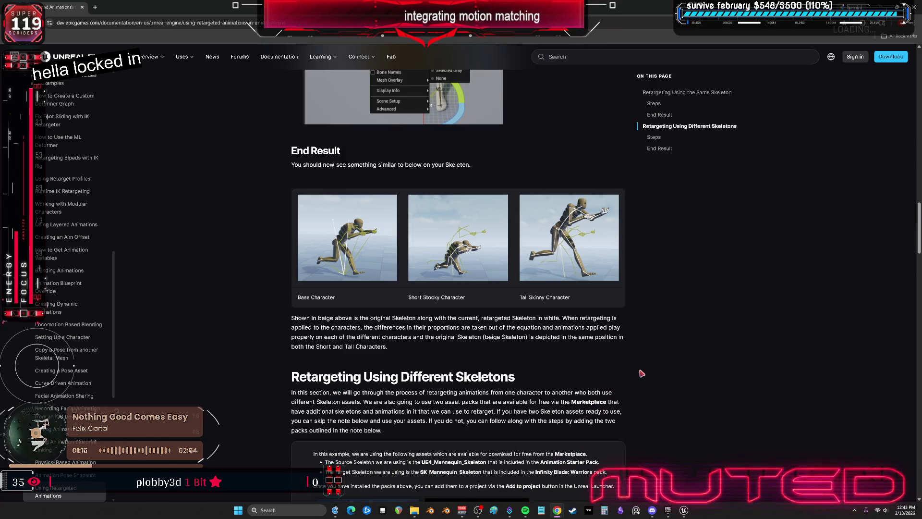
{"action": "scroll", "coordinate": [734, 320], "scroll_direction": "down", "scroll_amount": 3}
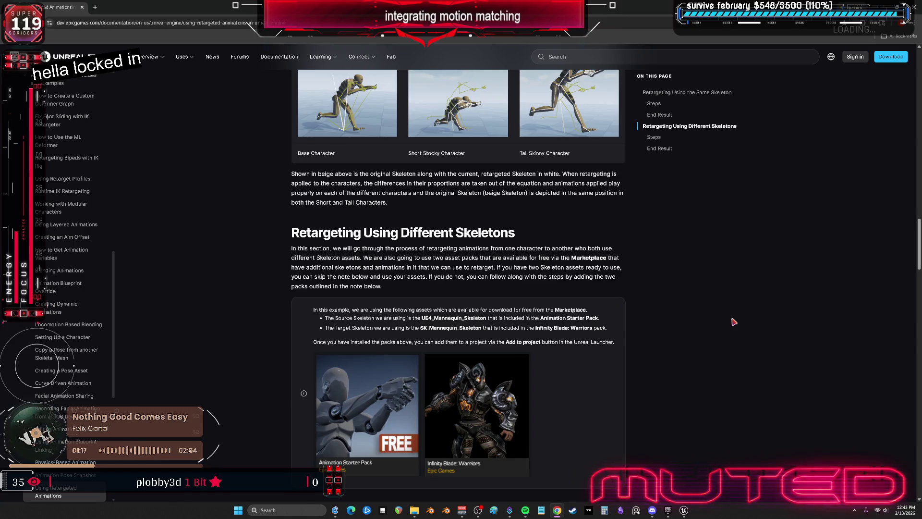
{"action": "scroll", "coordinate": [733, 321], "scroll_direction": "down", "scroll_amount": 15}
{"action": "scroll", "coordinate": [733, 331], "scroll_direction": "up", "scroll_amount": 2}
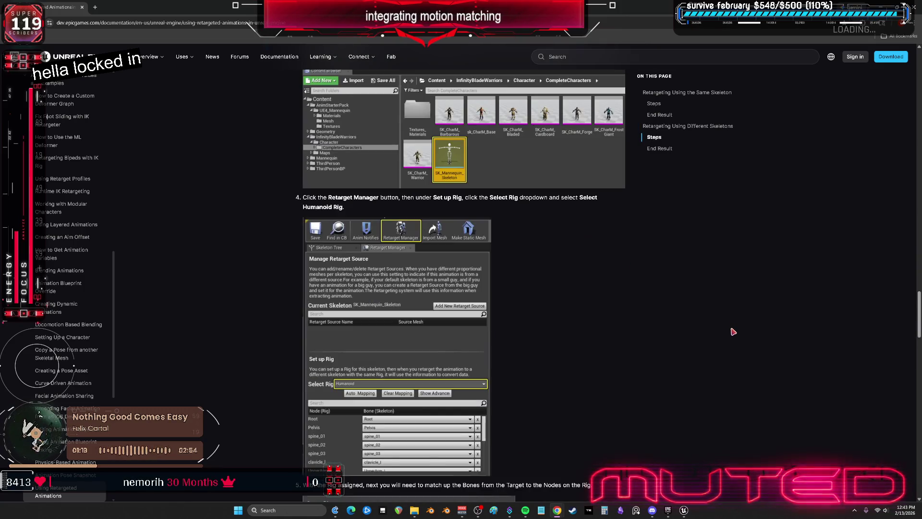
{"action": "scroll", "coordinate": [733, 332], "scroll_direction": "down", "scroll_amount": 9}
Finish reading to the End Result section, then return to the Unreal Editor.
{"action": "scroll", "coordinate": [735, 345], "scroll_direction": "down", "scroll_amount": 5}
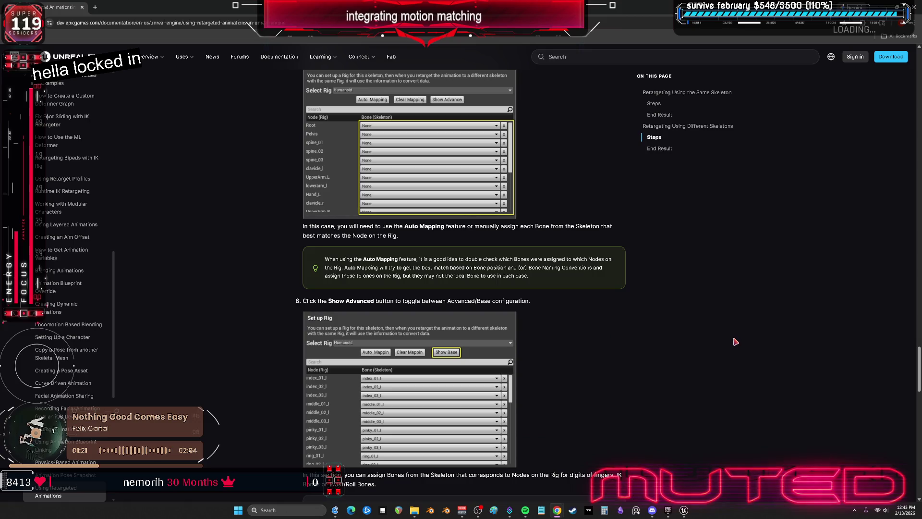
{"action": "scroll", "coordinate": [736, 342], "scroll_direction": "down", "scroll_amount": 7}
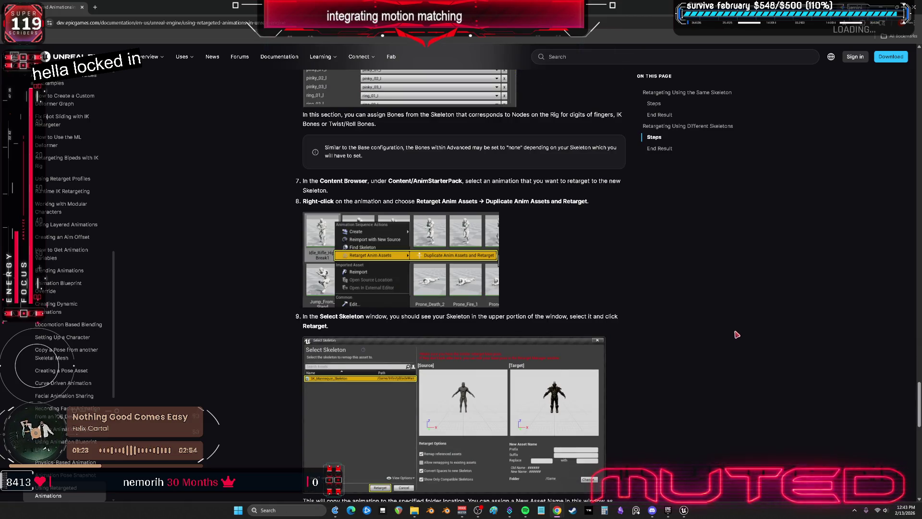
{"action": "scroll", "coordinate": [713, 329], "scroll_direction": "down", "scroll_amount": 5}
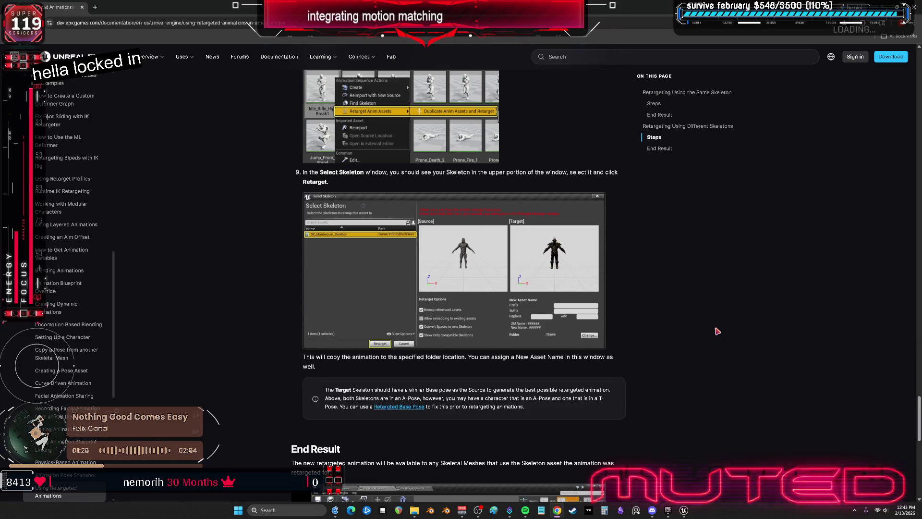
{"action": "scroll", "coordinate": [716, 331], "scroll_direction": "down", "scroll_amount": 5}
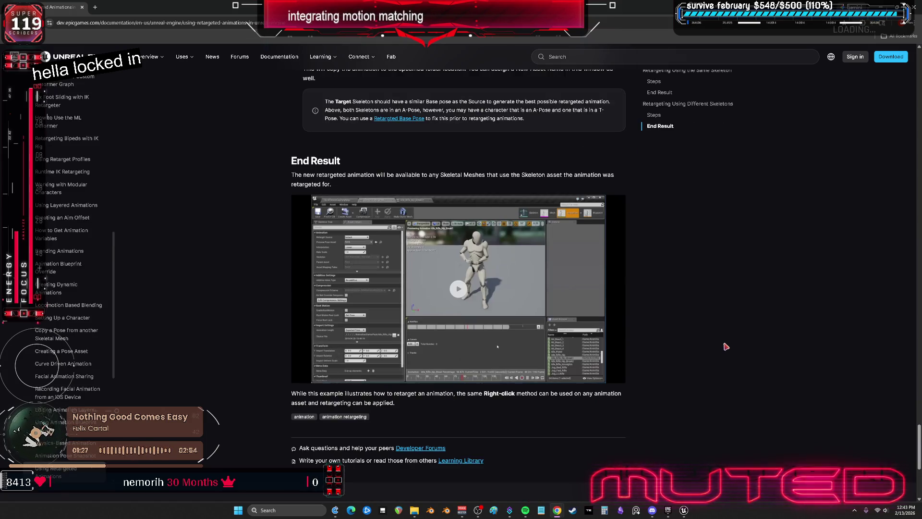
{"action": "scroll", "coordinate": [727, 346], "scroll_direction": "down", "scroll_amount": 5}
{"action": "scroll", "coordinate": [728, 344], "scroll_direction": "up", "scroll_amount": 4}
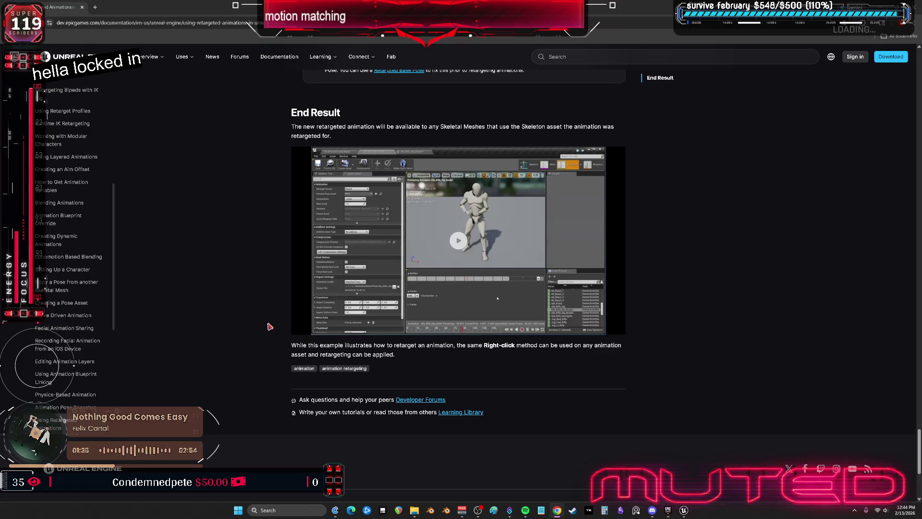
{"action": "scroll", "coordinate": [86, 241], "scroll_direction": "down", "scroll_amount": 5}
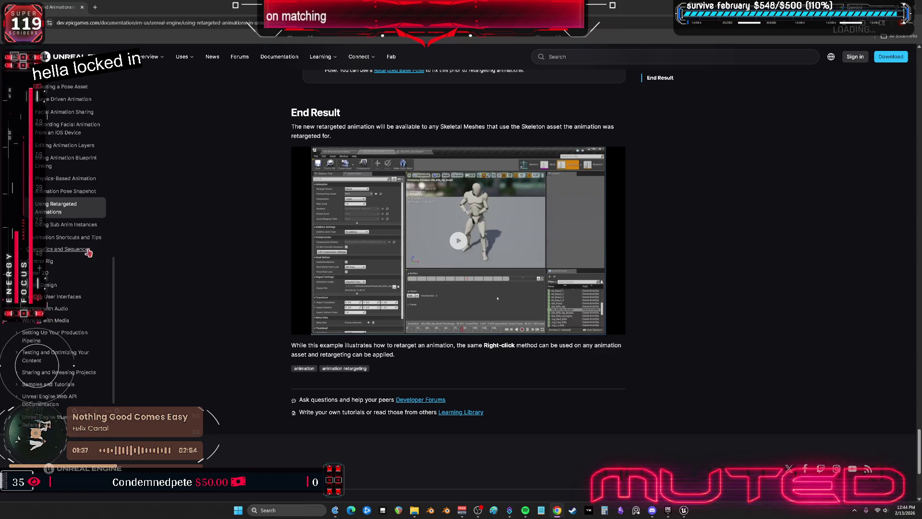
{"action": "scroll", "coordinate": [101, 247], "scroll_direction": "up", "scroll_amount": 15}
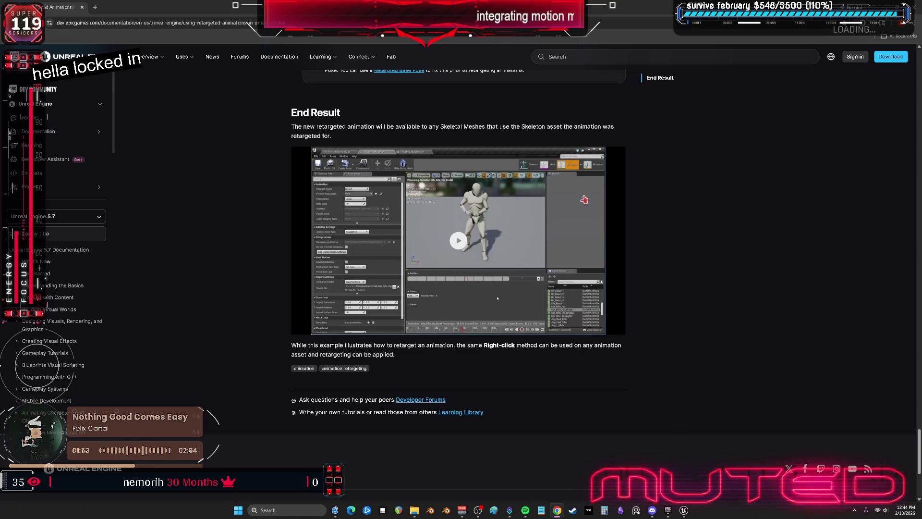
{"action": "key", "text": "alt+Tab"}
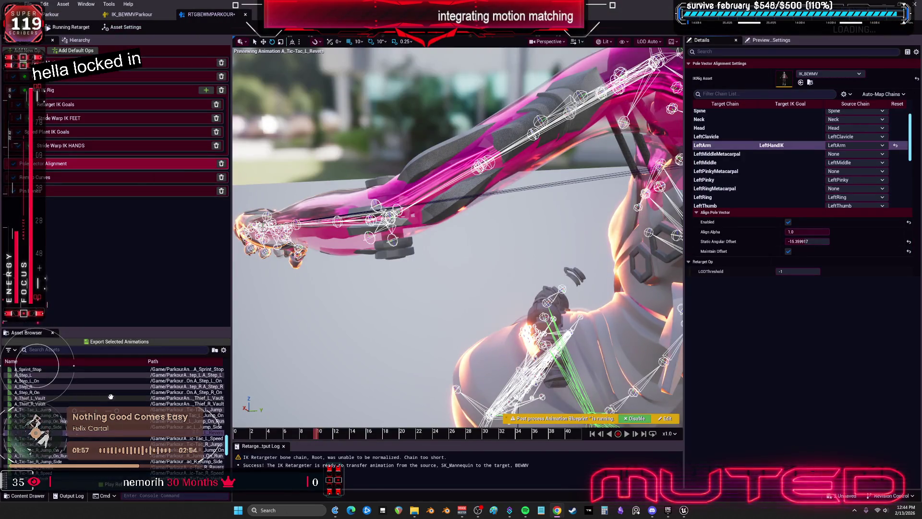
Locate A_Thief_L_Vault in the Content Browser and expand the UE5_Skelet folder tree.
{"action": "left_click_drag", "start_coordinate": [31, 398], "coordinate": [112, 399]}
{"action": "left_click", "coordinate": [137, 412]}
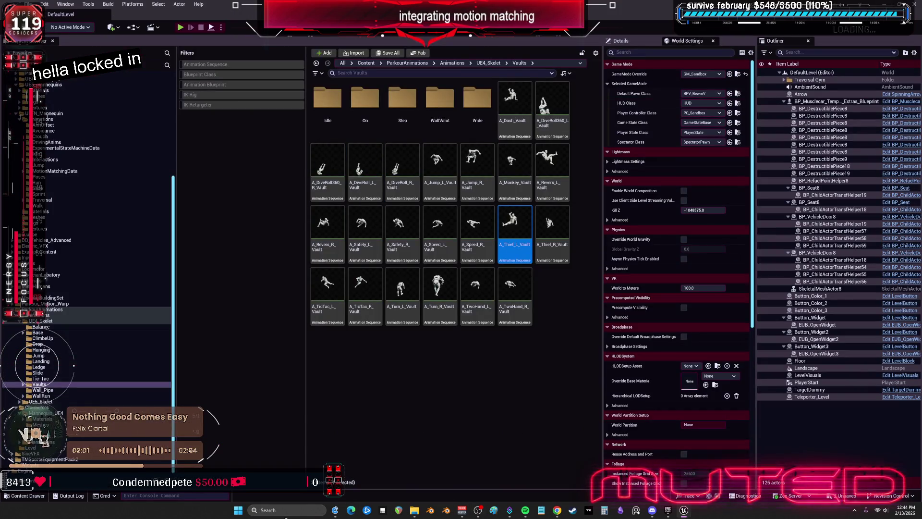
{"action": "left_click", "coordinate": [40, 396]}
{"action": "left_click", "coordinate": [40, 327], "text": "shift"}
{"action": "left_click", "coordinate": [365, 235]}
{"action": "left_click", "coordinate": [19, 402]}
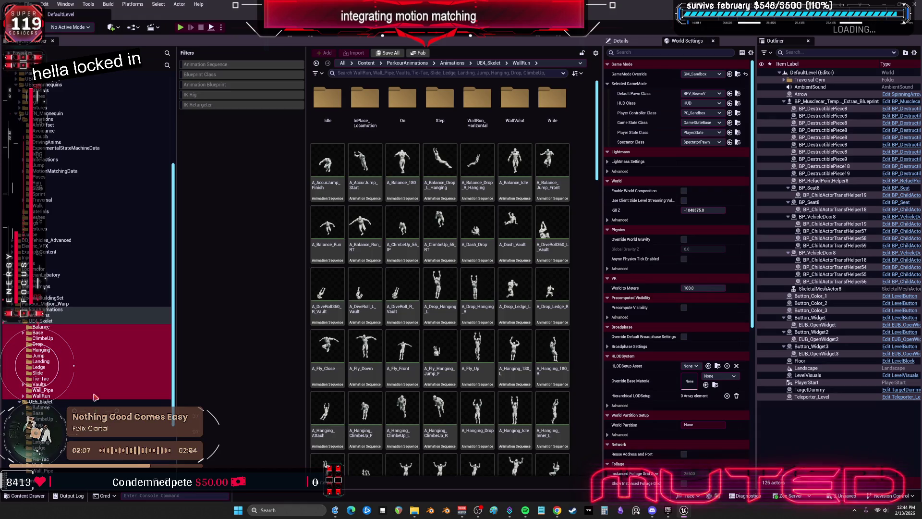
Filter the asset list to Animation Sequences and open the UE5_Skelet Vault folder.
{"action": "left_click", "coordinate": [229, 73]}
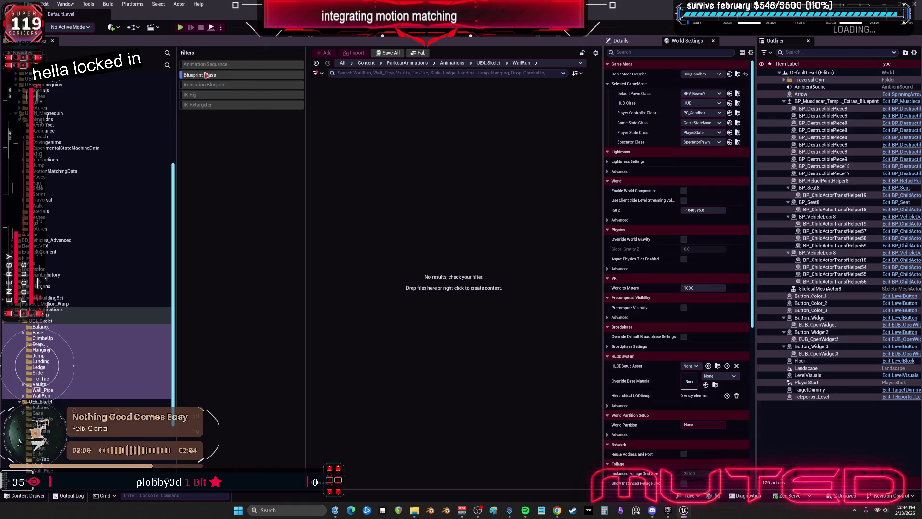
{"action": "left_click", "coordinate": [207, 75]}
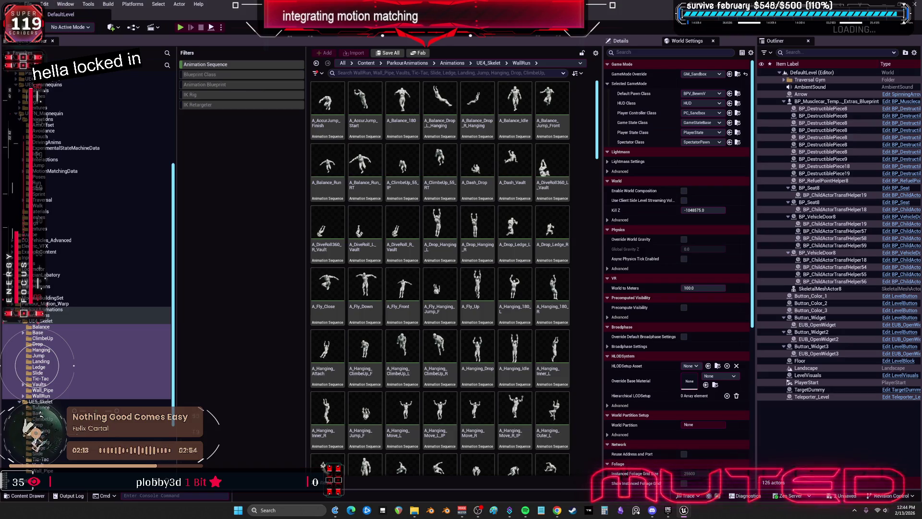
{"action": "left_click", "coordinate": [41, 322]}
{"action": "scroll", "coordinate": [42, 346], "scroll_direction": "down", "scroll_amount": 3}
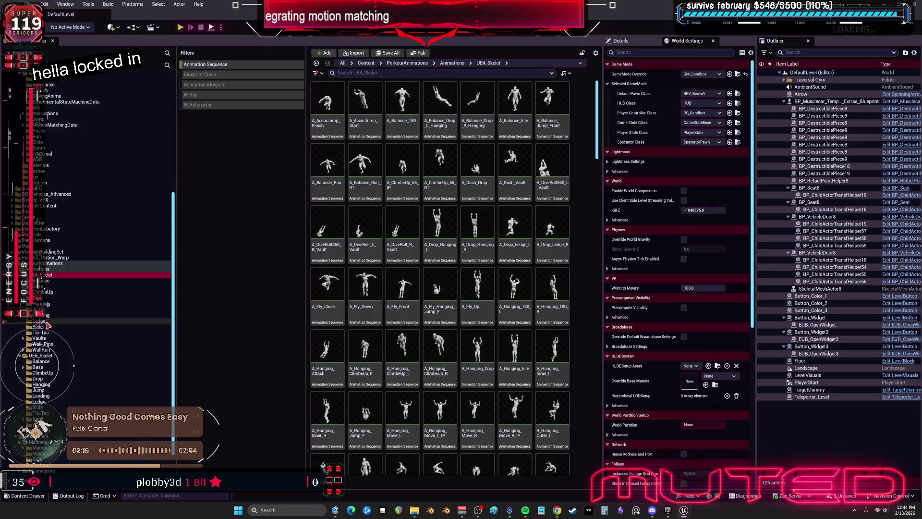
{"action": "left_click", "coordinate": [41, 356]}
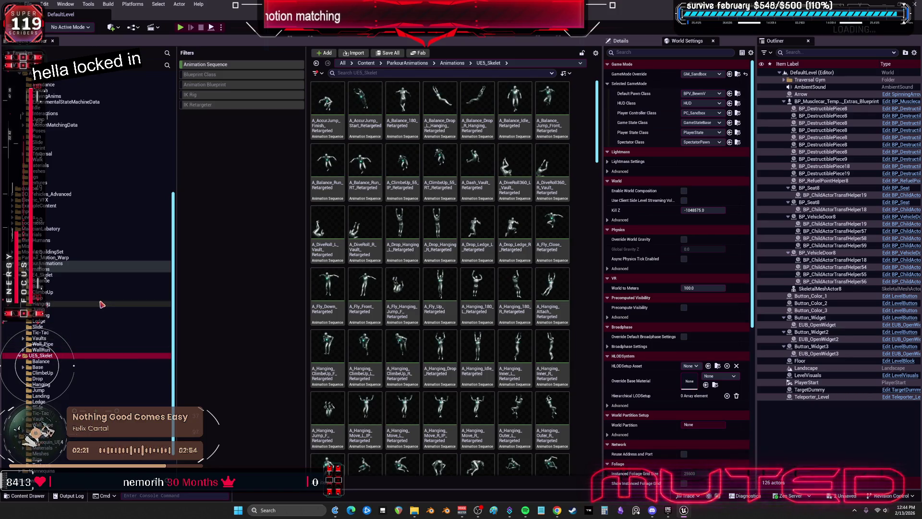
{"action": "left_click", "coordinate": [60, 379]}
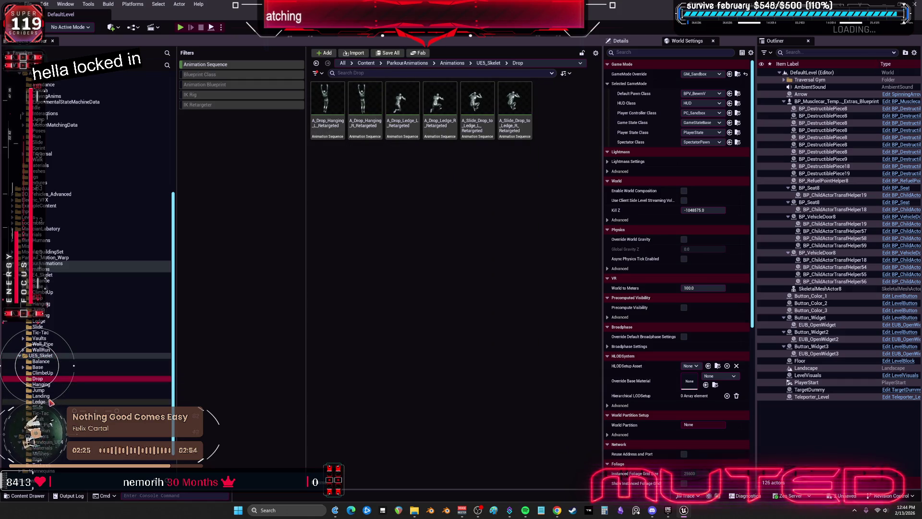
{"action": "left_click", "coordinate": [38, 418]}
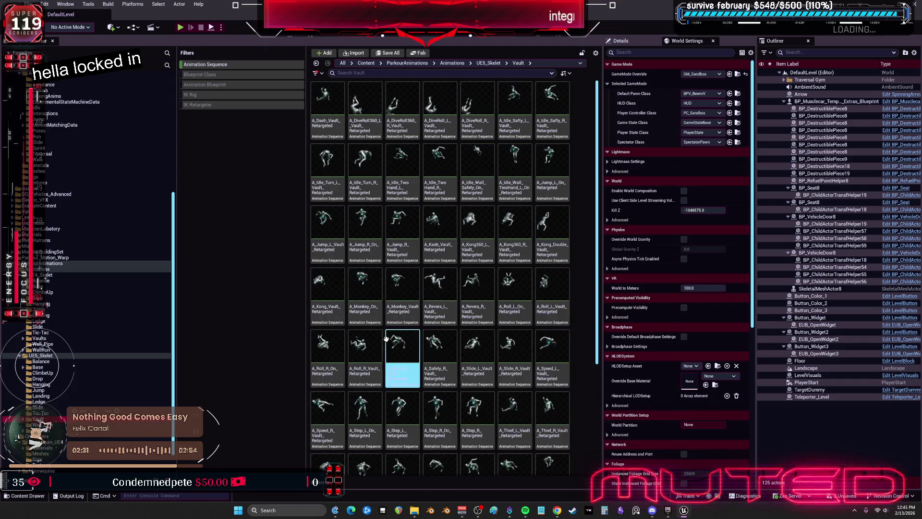
Open A_Jump_L_Vault_Retargeted, widen its preview, and scrub back through the vault.
{"action": "double_click", "coordinate": [333, 230]}
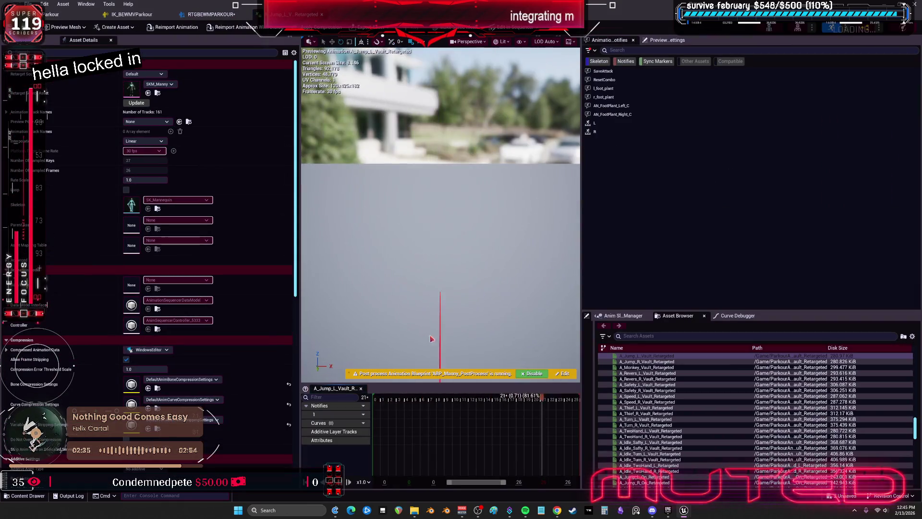
{"action": "left_click_drag", "start_coordinate": [582, 280], "coordinate": [796, 280]}
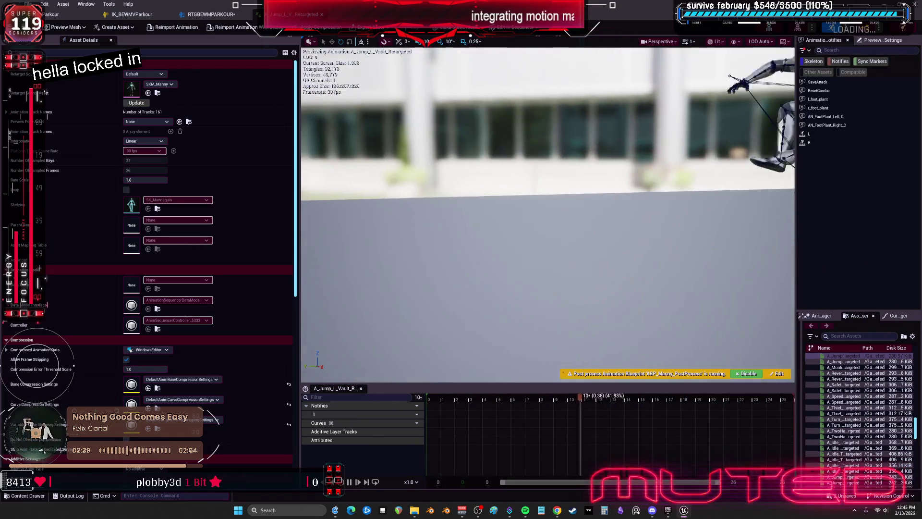
{"action": "mouse_move", "coordinate": [483, 406]}
{"action": "left_mouse_down"}
{"action": "mouse_move", "coordinate": [437, 406]}
{"action": "mouse_move", "coordinate": [671, 413]}
{"action": "left_mouse_up"}
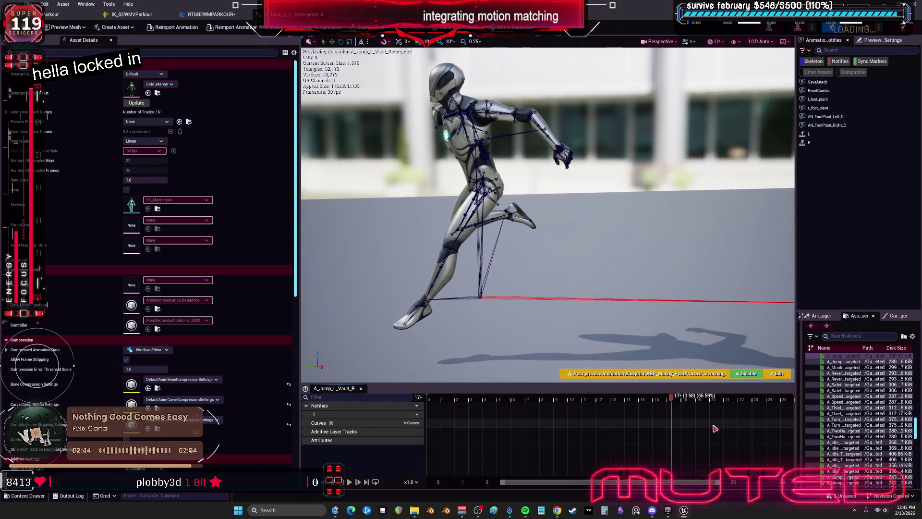
Preview the monkey vault animation, scrubbing forward about ten frames.
{"action": "left_click", "coordinate": [845, 372]}
{"action": "left_click", "coordinate": [846, 367]}
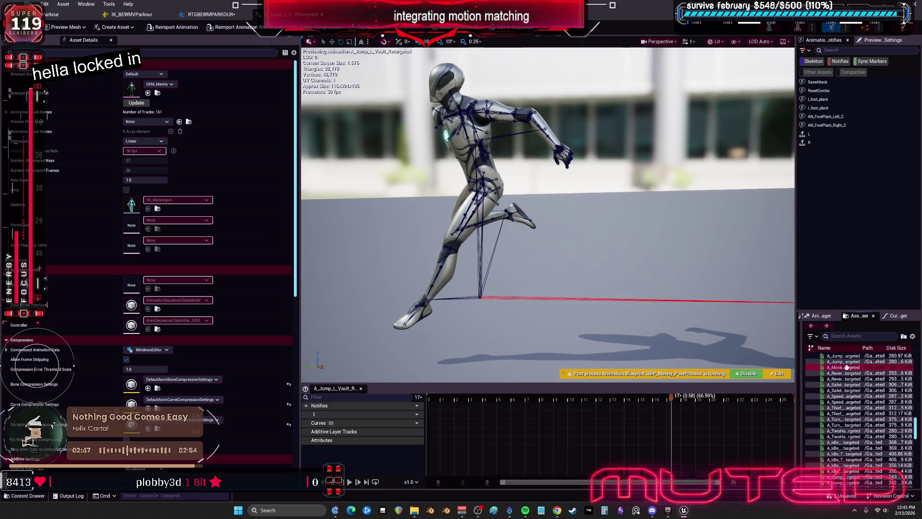
{"action": "double_click", "coordinate": [847, 367]}
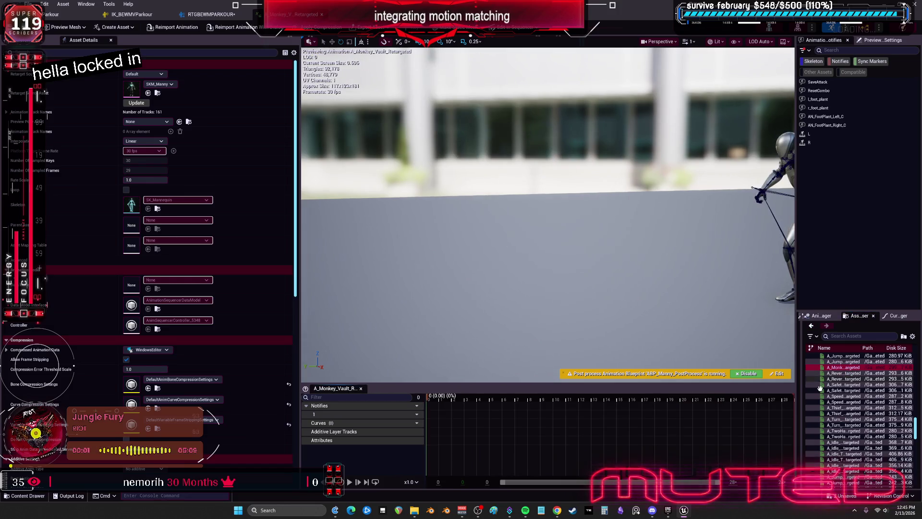
{"action": "mouse_move", "coordinate": [432, 417]}
{"action": "left_mouse_down"}
{"action": "mouse_move", "coordinate": [567, 417]}
{"action": "mouse_move", "coordinate": [510, 422]}
{"action": "mouse_move", "coordinate": [583, 433]}
{"action": "mouse_move", "coordinate": [694, 473]}
{"action": "left_mouse_up"}
Preview A_Idle_Turn_L_Vault and A_Wall_L_Turn_Retargeted, scrubbing the wall turn around its jump pose.
{"action": "double_click", "coordinate": [844, 453]}
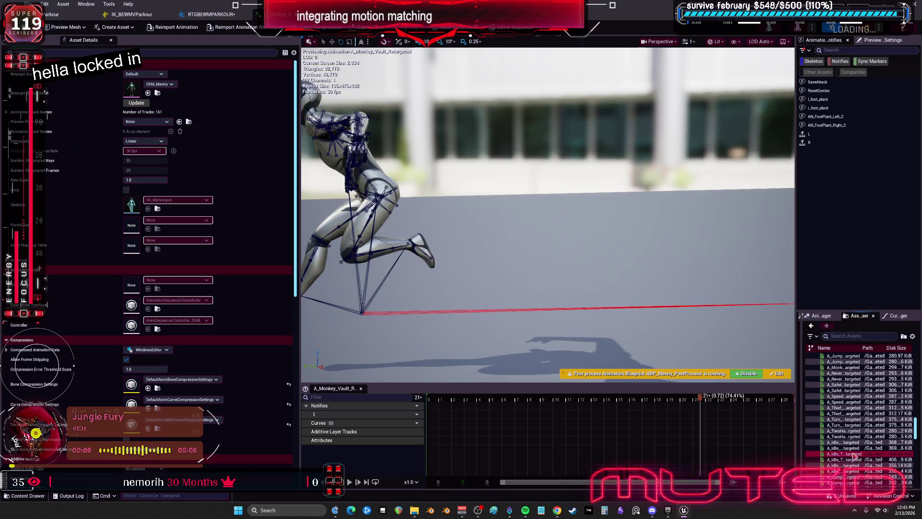
{"action": "scroll", "coordinate": [877, 444], "scroll_direction": "down", "scroll_amount": 3}
{"action": "scroll", "coordinate": [876, 444], "scroll_direction": "down", "scroll_amount": 3}
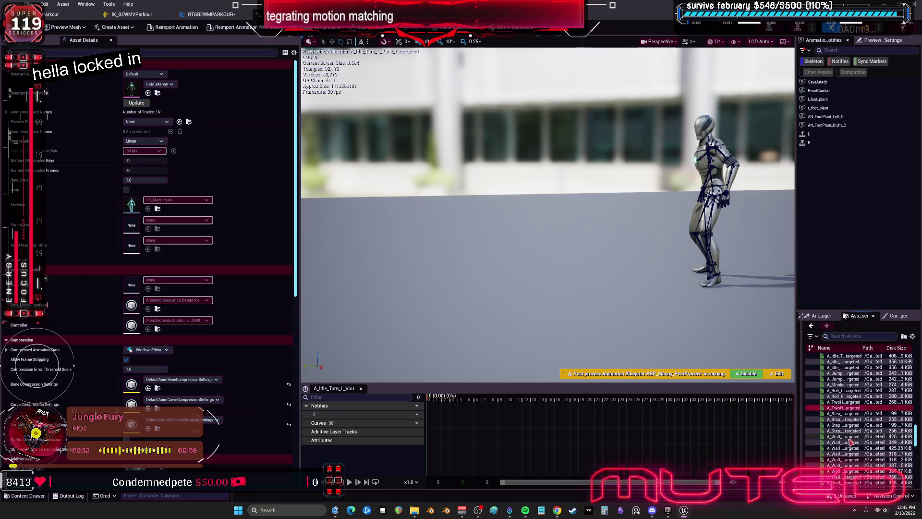
{"action": "double_click", "coordinate": [844, 465]}
{"action": "left_click_drag", "start_coordinate": [454, 401], "coordinate": [530, 417]}
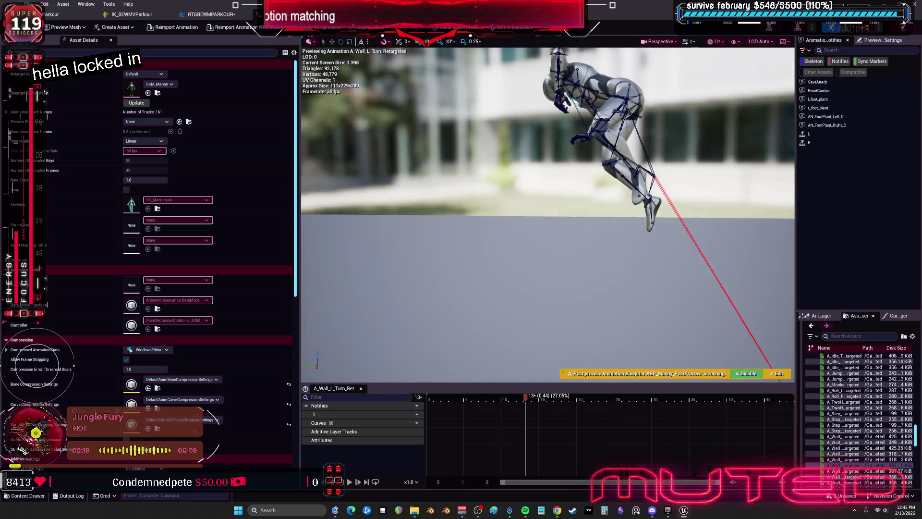
{"action": "key", "text": "f"}
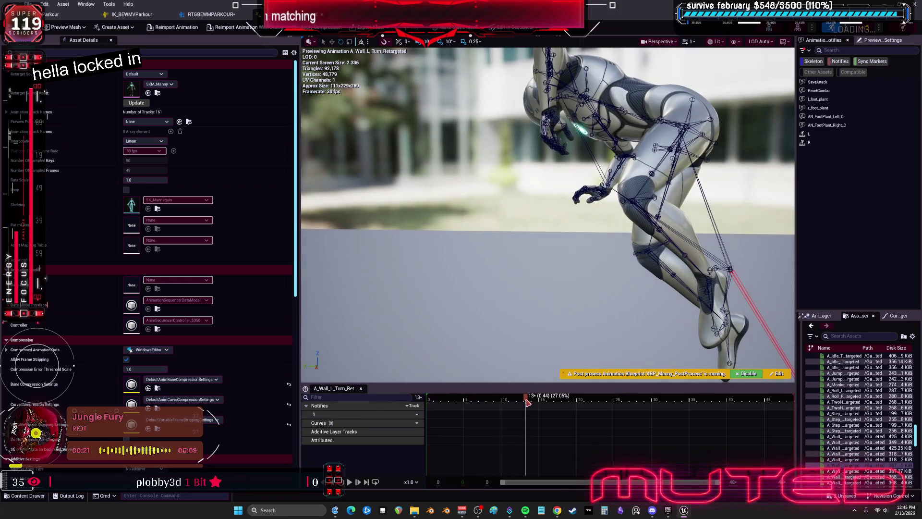
{"action": "mouse_move", "coordinate": [528, 403]}
{"action": "left_mouse_down"}
{"action": "mouse_move", "coordinate": [473, 415]}
{"action": "mouse_move", "coordinate": [618, 456]}
{"action": "mouse_move", "coordinate": [667, 459]}
{"action": "mouse_move", "coordinate": [552, 461]}
{"action": "mouse_move", "coordinate": [478, 439]}
{"action": "mouse_move", "coordinate": [528, 432]}
{"action": "mouse_move", "coordinate": [451, 419]}
{"action": "mouse_move", "coordinate": [552, 464]}
{"action": "mouse_move", "coordinate": [662, 481]}
{"action": "mouse_move", "coordinate": [768, 479]}
{"action": "mouse_move", "coordinate": [678, 478]}
{"action": "mouse_move", "coordinate": [785, 489]}
{"action": "left_mouse_up"}
Preview A_Kong_Vault_Retargeted, stepping and scrubbing it forward a few frames.
{"action": "scroll", "coordinate": [851, 448], "scroll_direction": "down", "scroll_amount": 3}
{"action": "left_click", "coordinate": [834, 453]}
{"action": "scroll", "coordinate": [834, 449], "scroll_direction": "down", "scroll_amount": 3}
{"action": "left_click", "coordinate": [837, 465]}
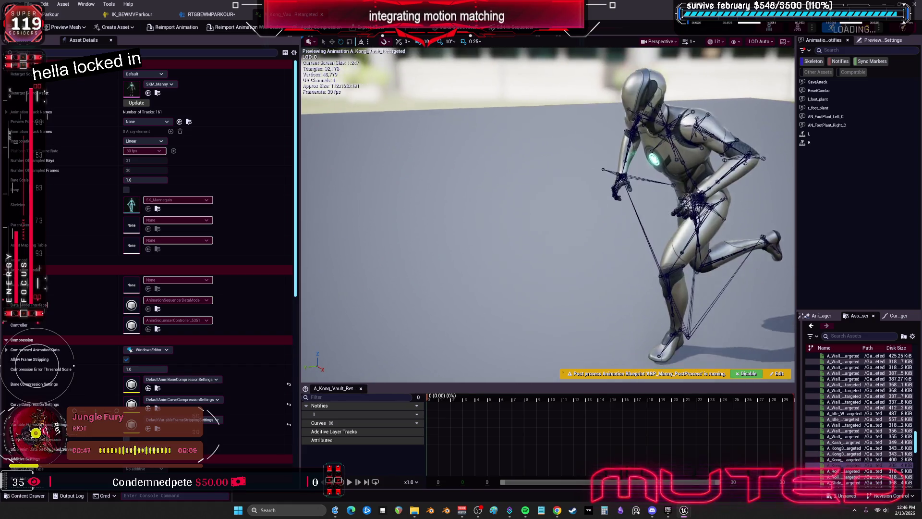
{"action": "left_click", "coordinate": [451, 401]}
{"action": "mouse_move", "coordinate": [450, 404]}
{"action": "left_mouse_down"}
{"action": "mouse_move", "coordinate": [568, 414]}
{"action": "mouse_move", "coordinate": [603, 430]}
{"action": "mouse_move", "coordinate": [584, 438]}
{"action": "mouse_move", "coordinate": [615, 440]}
{"action": "left_mouse_up"}
{"action": "key", "text": "f"}
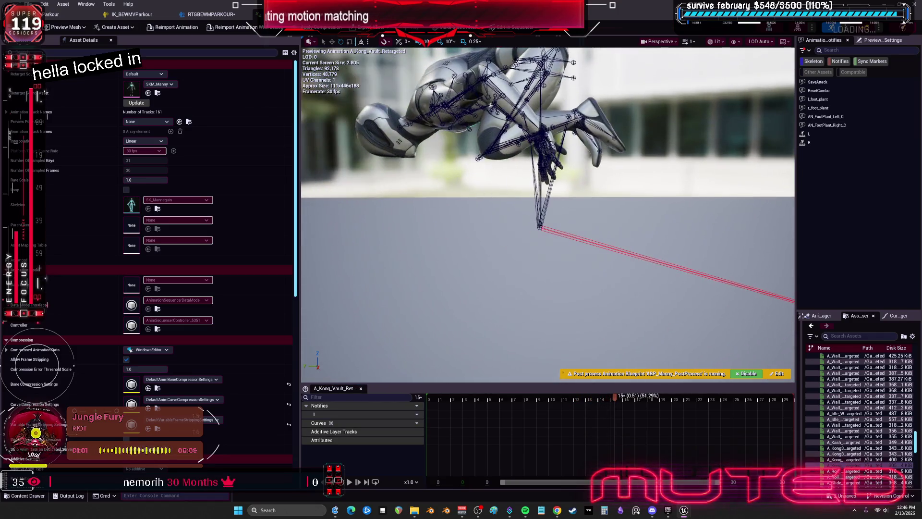
Preview A_Roll_R_Vault_Retargeted at its mid-roll pose with a closer camera.
{"action": "scroll", "coordinate": [876, 471], "scroll_direction": "down", "scroll_amount": 5}
{"action": "double_click", "coordinate": [850, 419]}
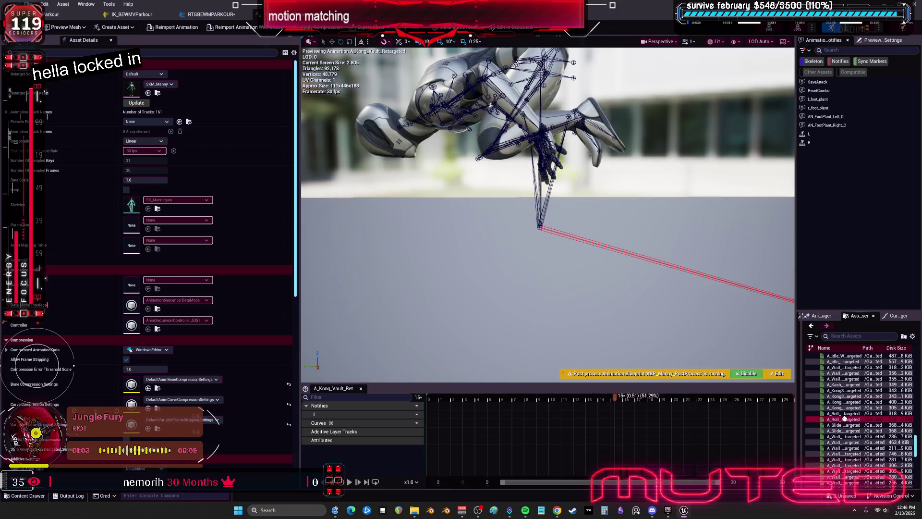
{"action": "mouse_move", "coordinate": [490, 403]}
{"action": "left_mouse_down"}
{"action": "mouse_move", "coordinate": [481, 404]}
{"action": "mouse_move", "coordinate": [533, 412]}
{"action": "left_mouse_up"}
{"action": "right_click", "coordinate": [537, 412]}
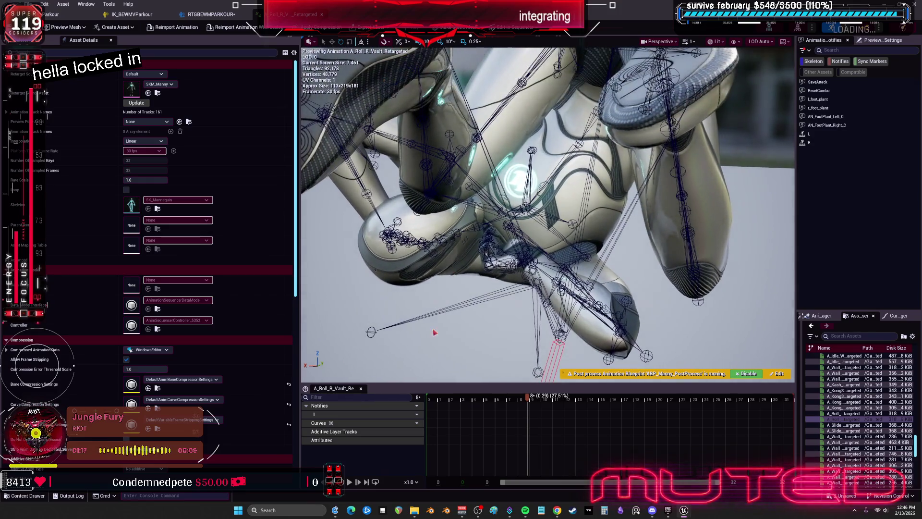
{"action": "mouse_move", "coordinate": [528, 399]}
{"action": "left_mouse_down"}
{"action": "mouse_move", "coordinate": [552, 408]}
{"action": "mouse_move", "coordinate": [507, 412]}
{"action": "mouse_move", "coordinate": [541, 410]}
{"action": "left_mouse_up"}
Preview A_WallRun_Horizontal_R_Finish_Retargeted, then close the animation window.
{"action": "scroll", "coordinate": [851, 429], "scroll_direction": "down", "scroll_amount": 2}
{"action": "scroll", "coordinate": [843, 442], "scroll_direction": "down", "scroll_amount": 3}
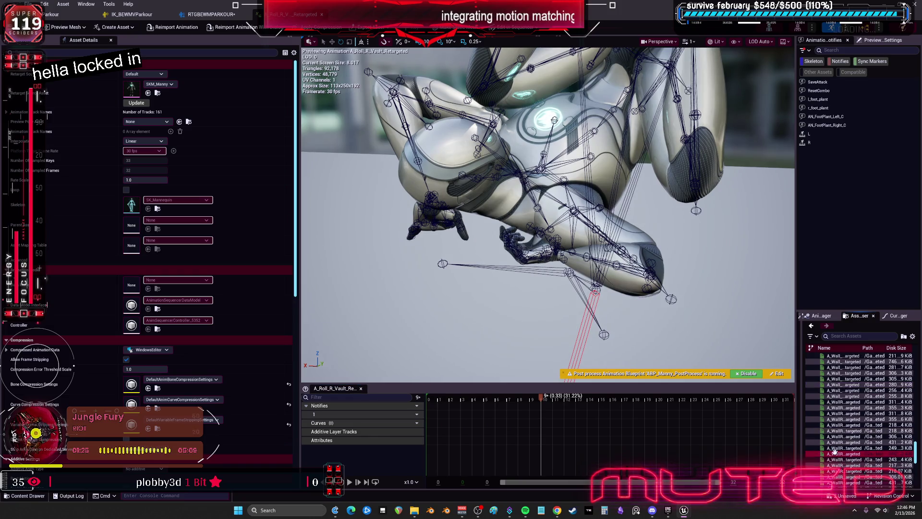
{"action": "scroll", "coordinate": [840, 403], "scroll_direction": "down", "scroll_amount": 2}
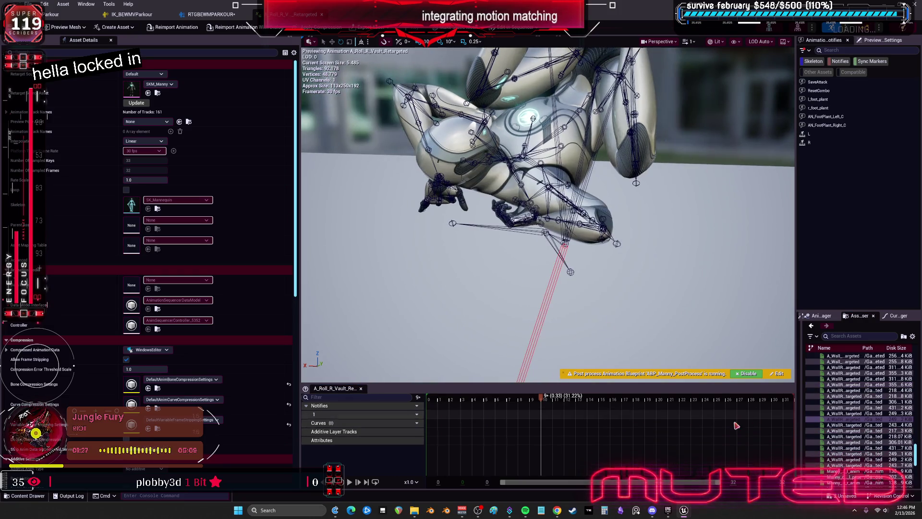
{"action": "double_click", "coordinate": [856, 441]}
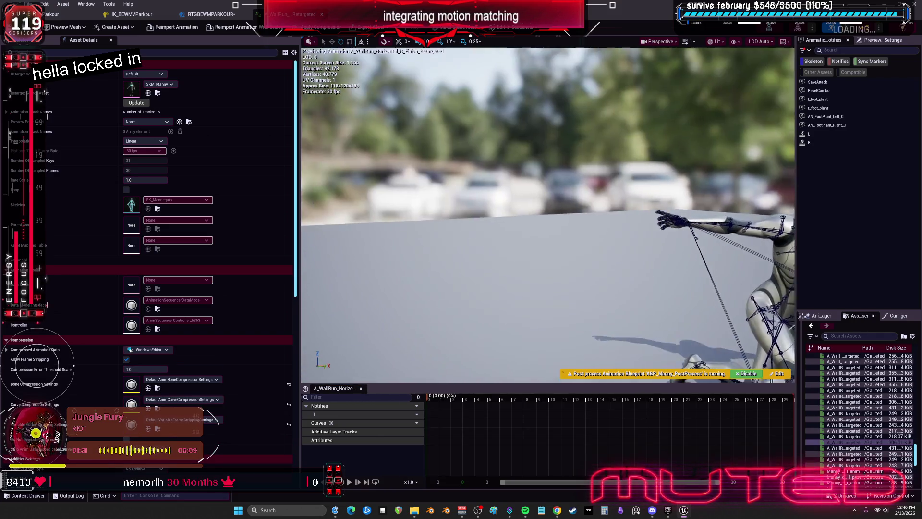
{"action": "mouse_move", "coordinate": [434, 400]}
{"action": "left_mouse_down"}
{"action": "mouse_move", "coordinate": [519, 401]}
{"action": "mouse_move", "coordinate": [413, 401]}
{"action": "left_mouse_up"}
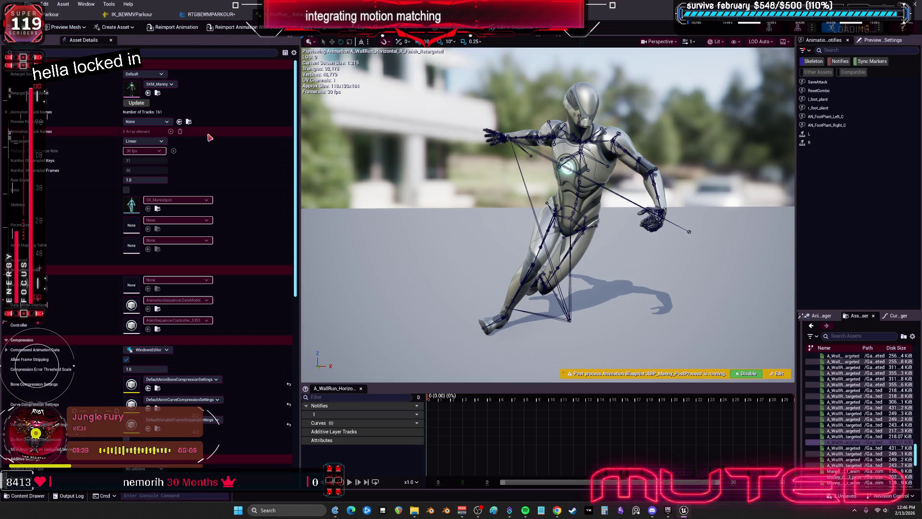
{"action": "key", "text": "ctrl+w"}
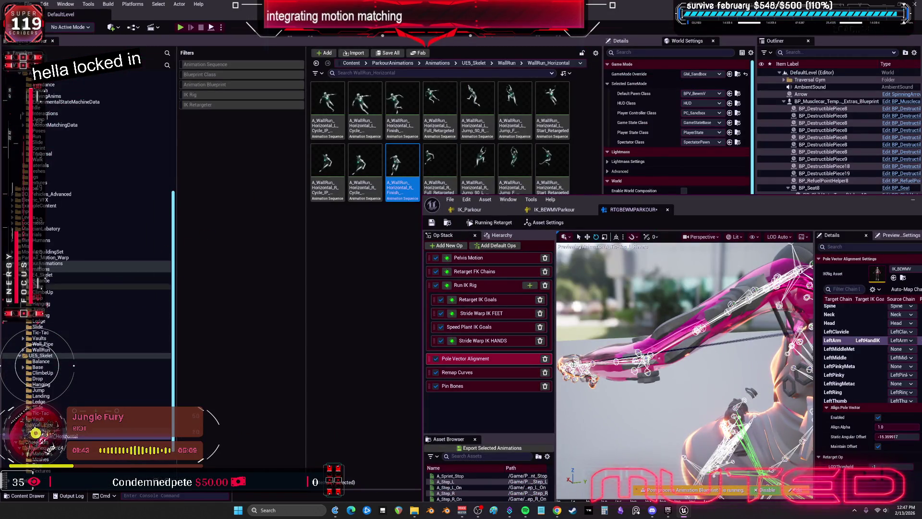
Browse ParkourAnimations > Characters > Mannequin_UE4 > Rigs, open RTG_UE4Manny_UE5Manny, and maximize it.
{"action": "left_click", "coordinate": [49, 264]}
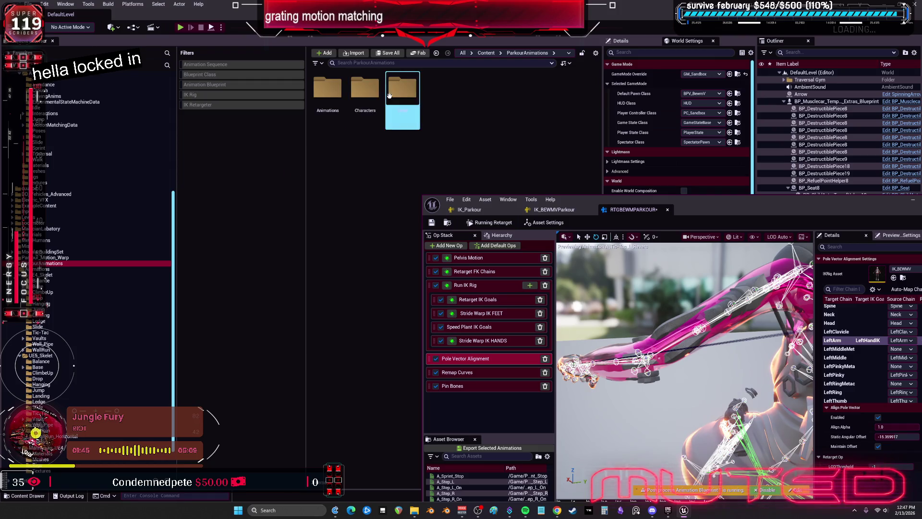
{"action": "double_click", "coordinate": [365, 101]}
{"action": "double_click", "coordinate": [328, 98]}
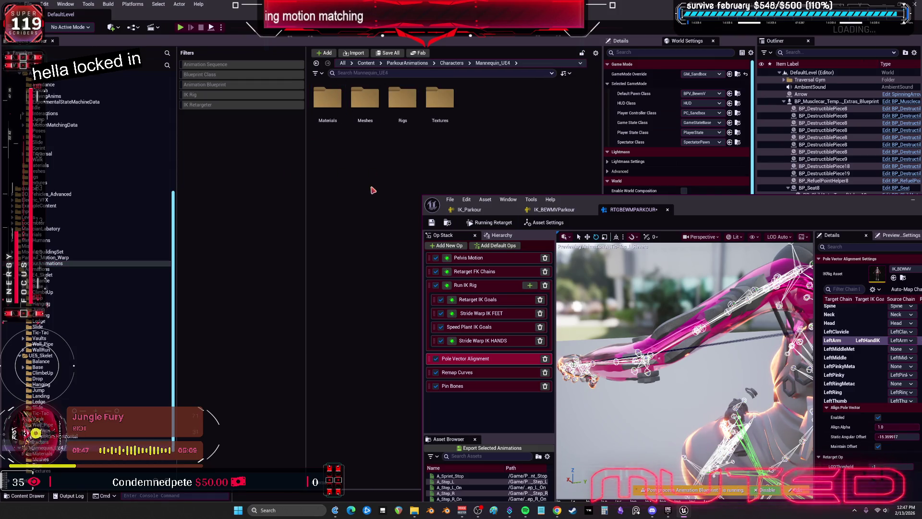
{"action": "double_click", "coordinate": [402, 99]}
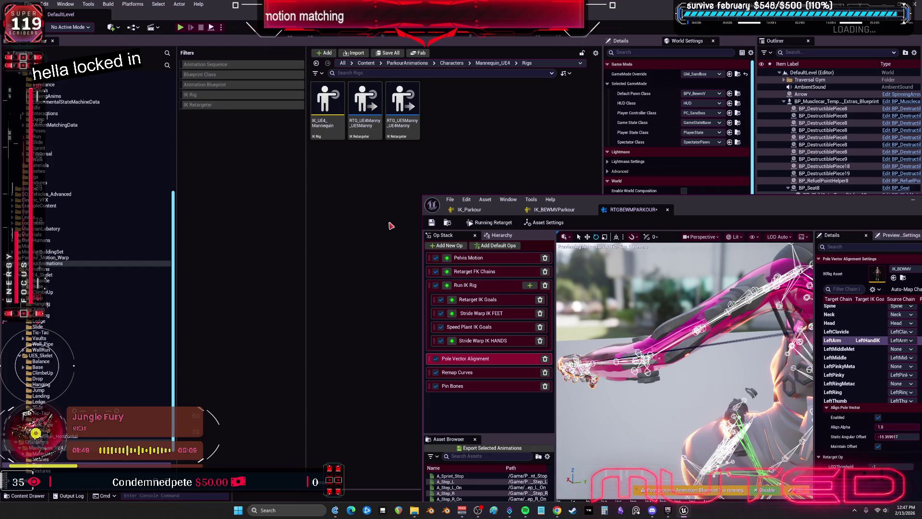
{"action": "left_click", "coordinate": [337, 123]}
{"action": "left_click", "coordinate": [365, 128]}
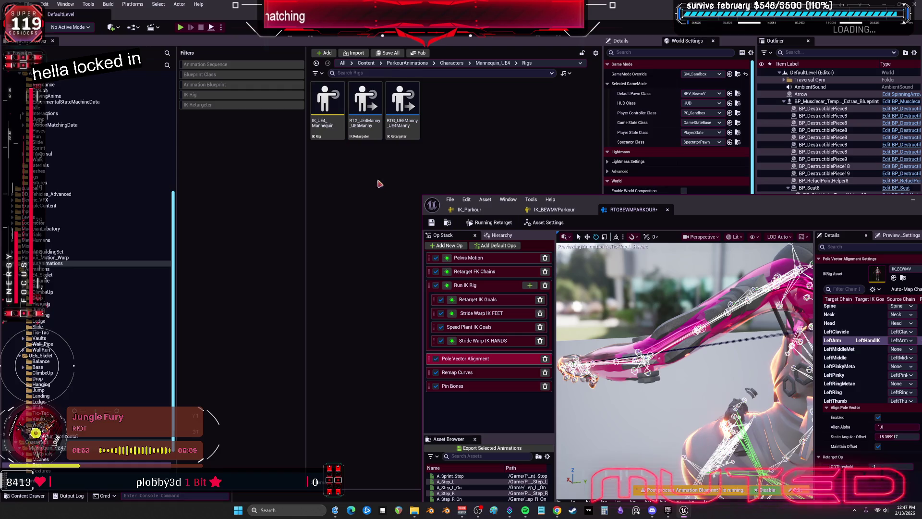
{"action": "double_click", "coordinate": [365, 120]}
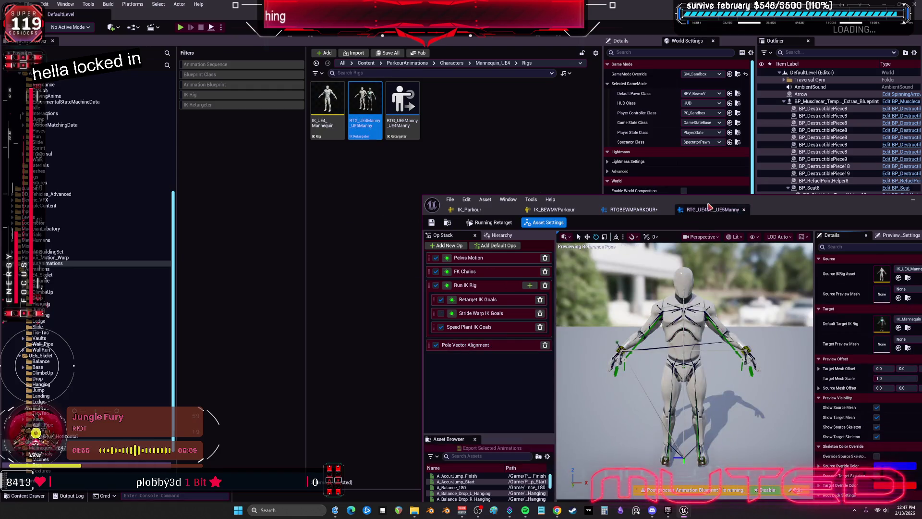
{"action": "double_click", "coordinate": [709, 207]}
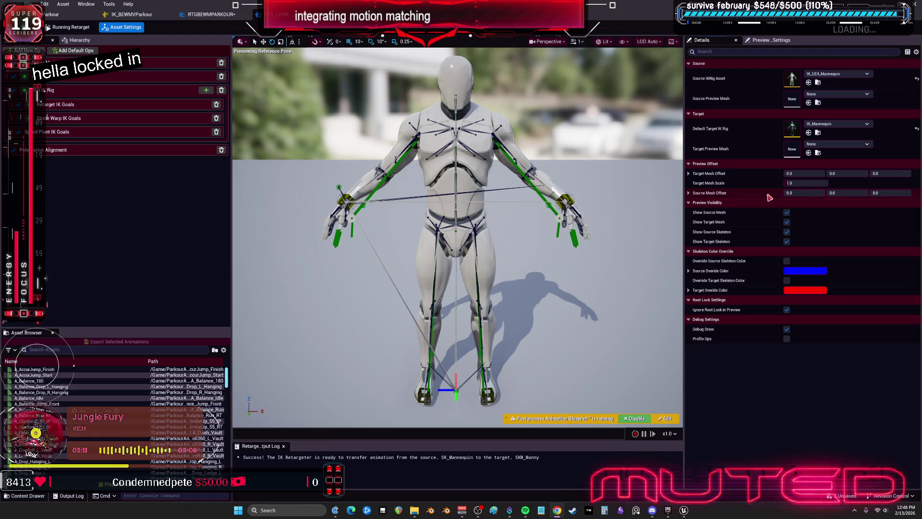
Review the Pelvis Motion and FK chain settings, including the LeftArm chain.
{"action": "left_click", "coordinate": [77, 62]}
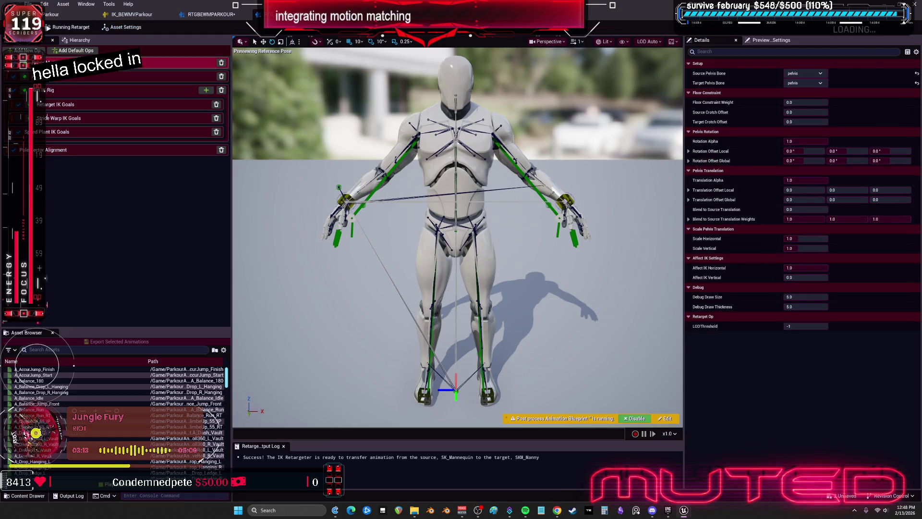
{"action": "left_click", "coordinate": [73, 78]}
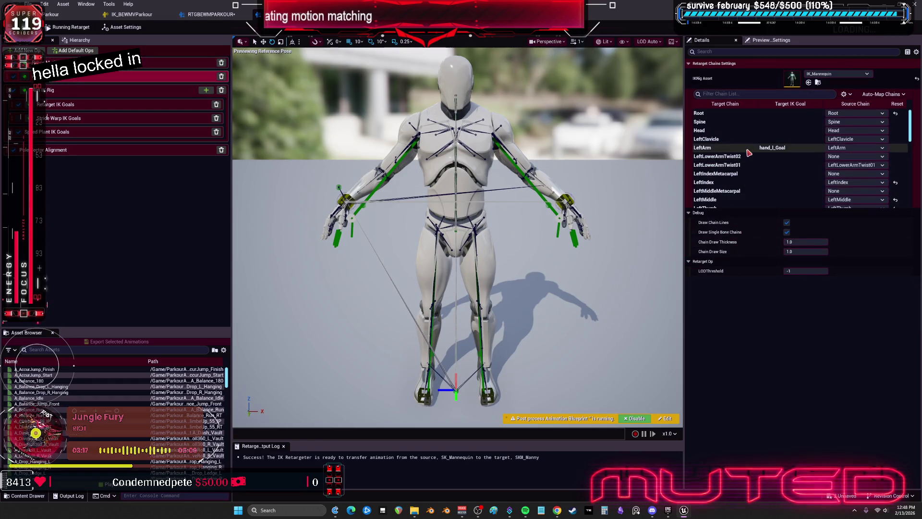
{"action": "left_click", "coordinate": [725, 147]}
{"action": "scroll", "coordinate": [764, 160], "scroll_direction": "down", "scroll_amount": 5}
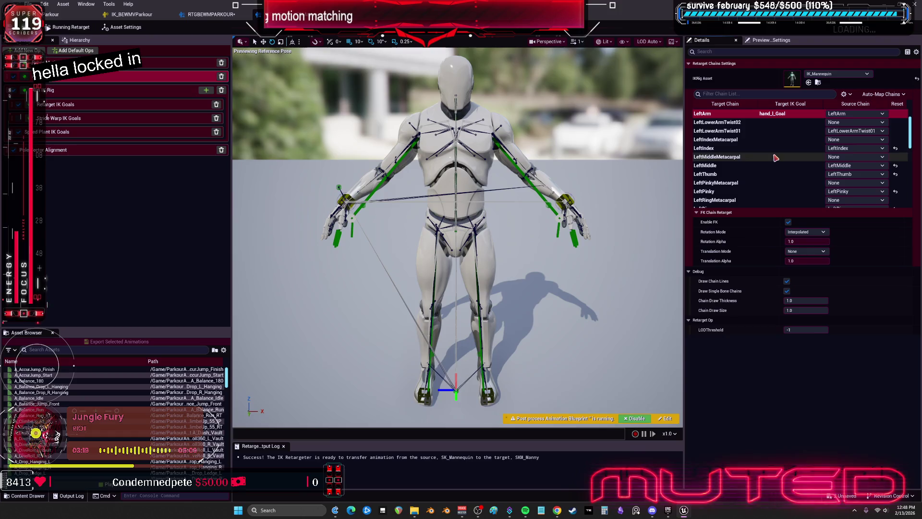
{"action": "scroll", "coordinate": [735, 139], "scroll_direction": "down", "scroll_amount": 5}
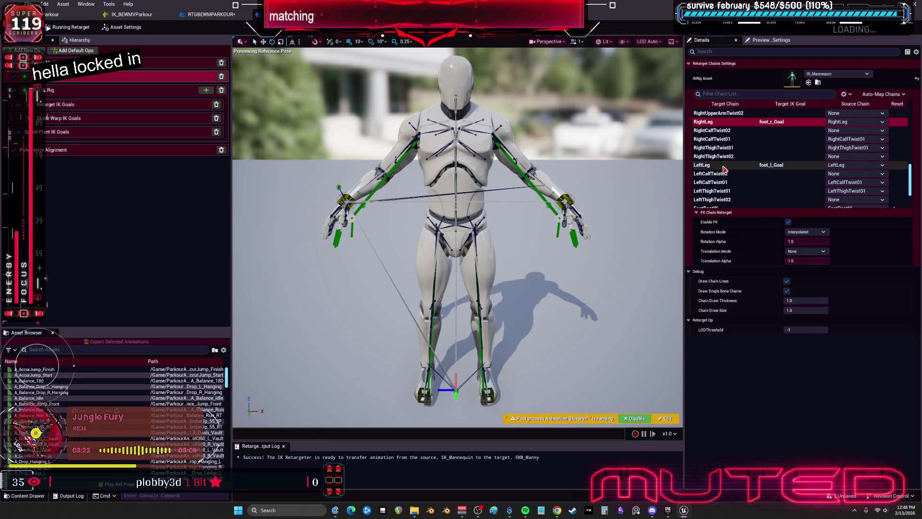
{"action": "scroll", "coordinate": [727, 145], "scroll_direction": "down", "scroll_amount": 3}
Inspect the Run IK Rig, Retarget IK Goals, Stride Warp and Speed Plant goal settings.
{"action": "left_click", "coordinate": [130, 91]}
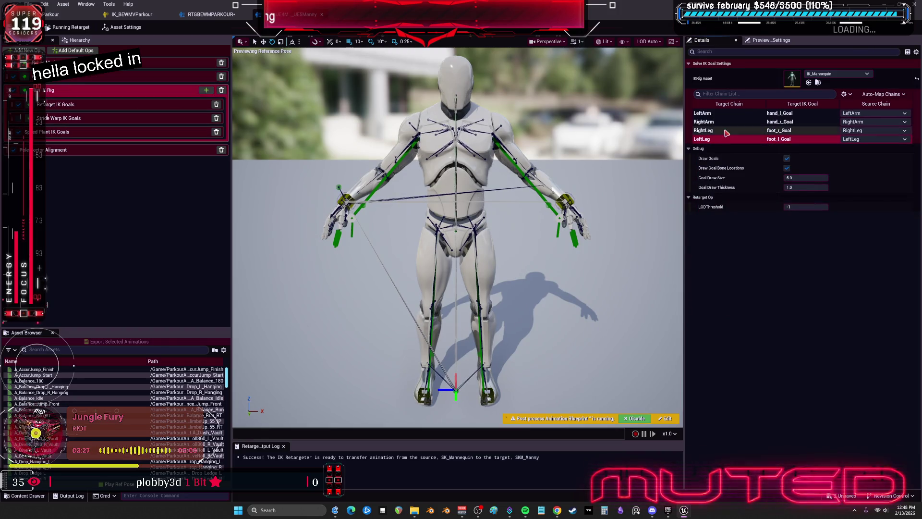
{"action": "left_click", "coordinate": [711, 122]}
{"action": "left_click", "coordinate": [120, 105]}
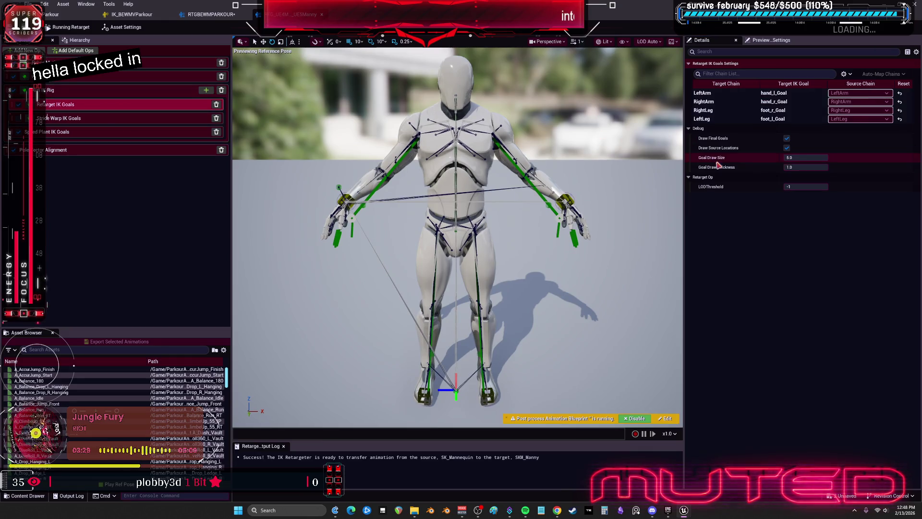
{"action": "left_click", "coordinate": [748, 119]}
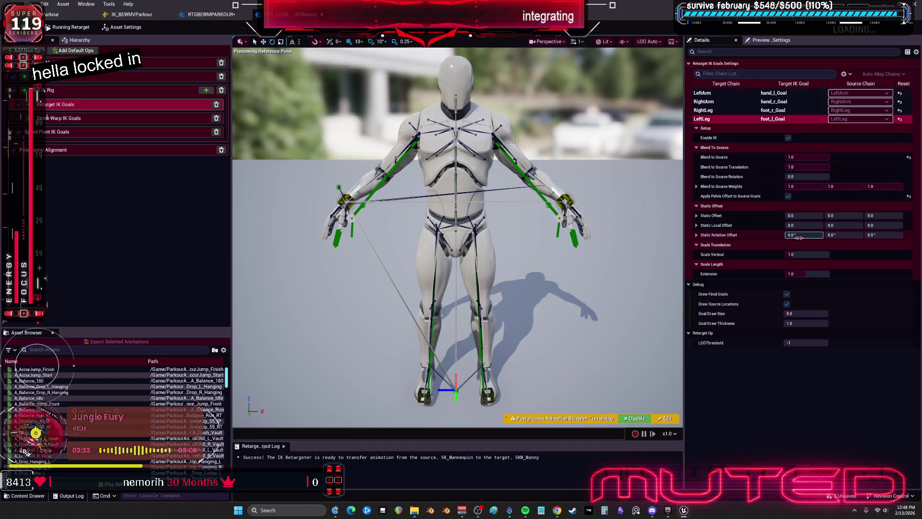
{"action": "left_click", "coordinate": [67, 119]}
{"action": "left_click", "coordinate": [62, 134]}
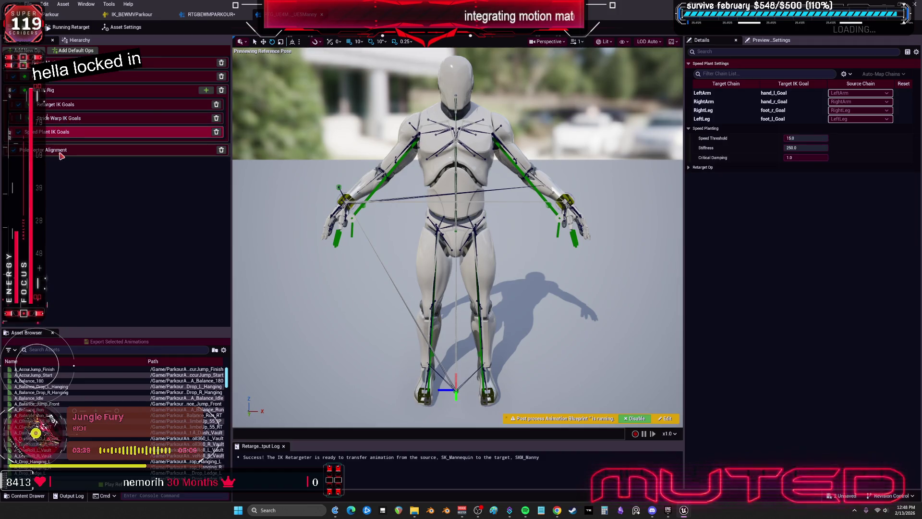
Check Pole Vector Alignment for RightLeg and RightFootIK, then preview A_Balance_Jump_Front.
{"action": "left_click", "coordinate": [64, 151]}
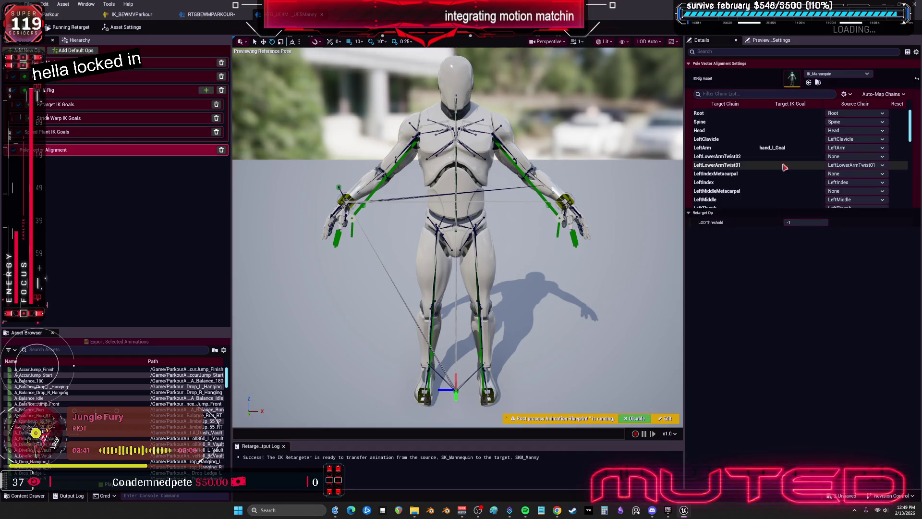
{"action": "scroll", "coordinate": [759, 177], "scroll_direction": "down", "scroll_amount": 10}
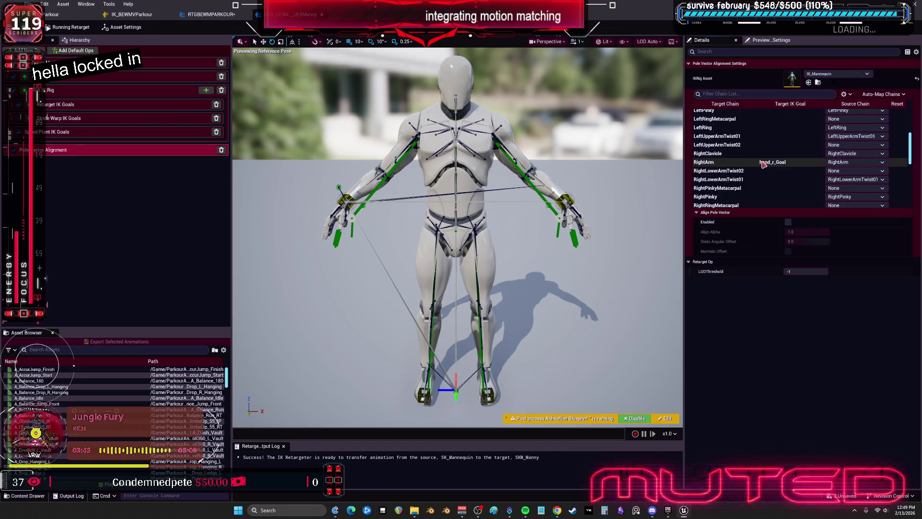
{"action": "left_click", "coordinate": [770, 145]}
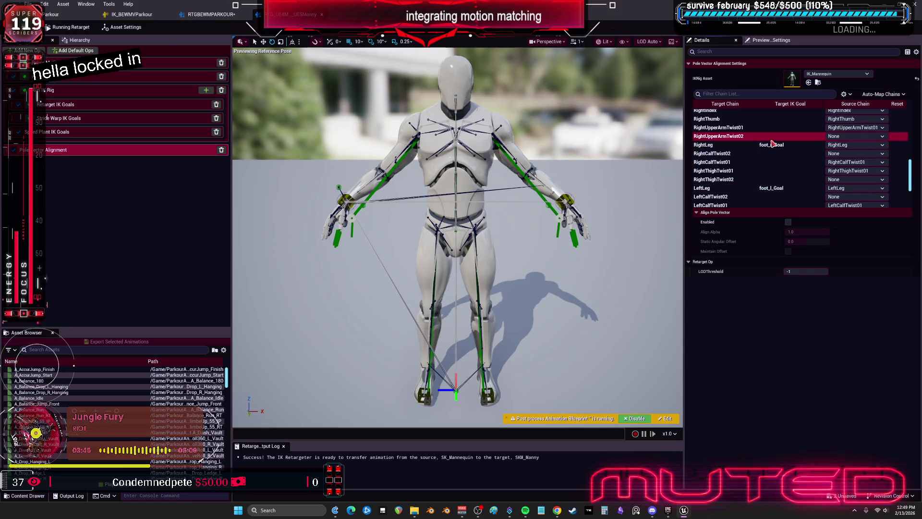
{"action": "scroll", "coordinate": [775, 158], "scroll_direction": "down", "scroll_amount": 3}
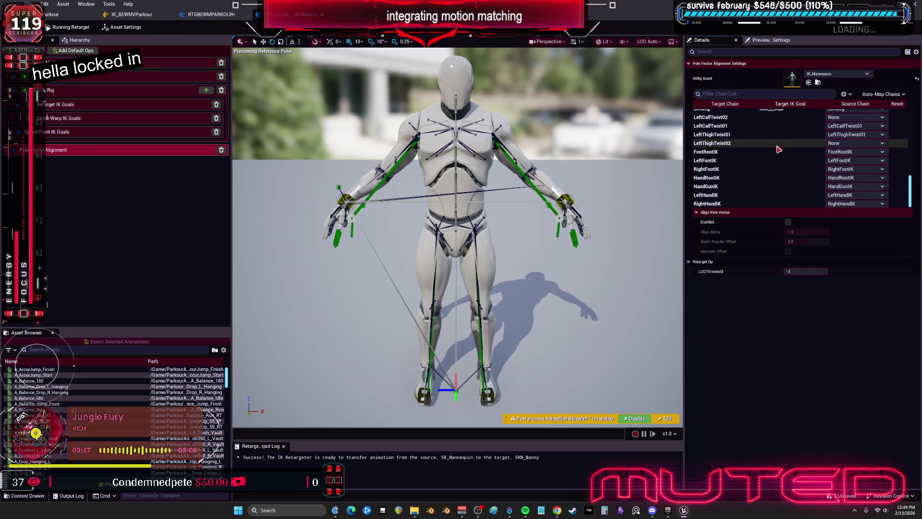
{"action": "left_click", "coordinate": [749, 169]}
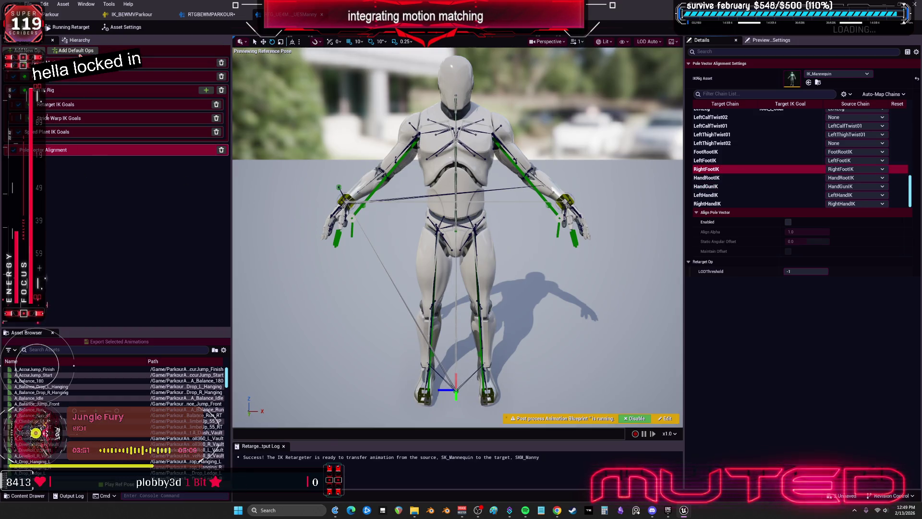
{"action": "left_click", "coordinate": [38, 404]}
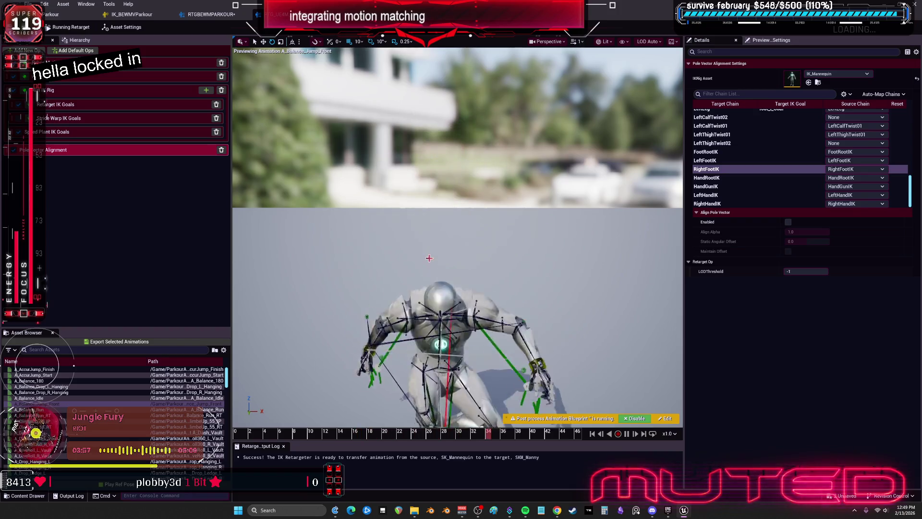
Preview A_Hanging_ClimbeUp_F, A_Hanging_Outer_L, A_Jump_One_R and A_Kash_Vault on the target mannequin.
{"action": "scroll", "coordinate": [141, 395], "scroll_direction": "down", "scroll_amount": 5}
{"action": "left_click", "coordinate": [65, 451]}
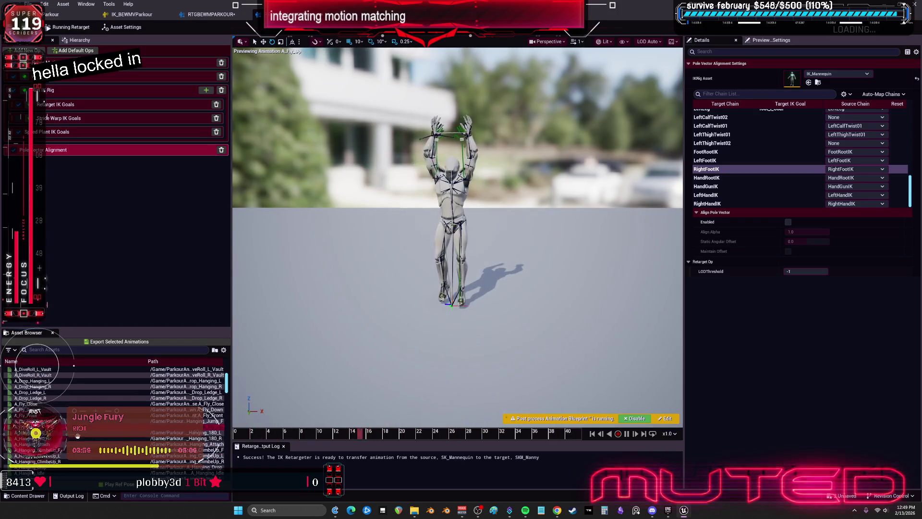
{"action": "scroll", "coordinate": [65, 450], "scroll_direction": "down", "scroll_amount": 2}
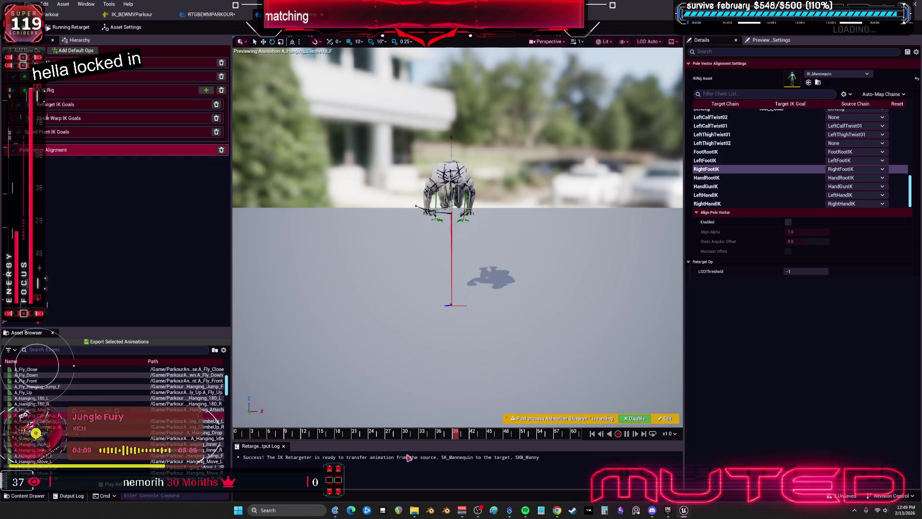
{"action": "scroll", "coordinate": [64, 413], "scroll_direction": "down", "scroll_amount": 5}
{"action": "left_click", "coordinate": [43, 380]}
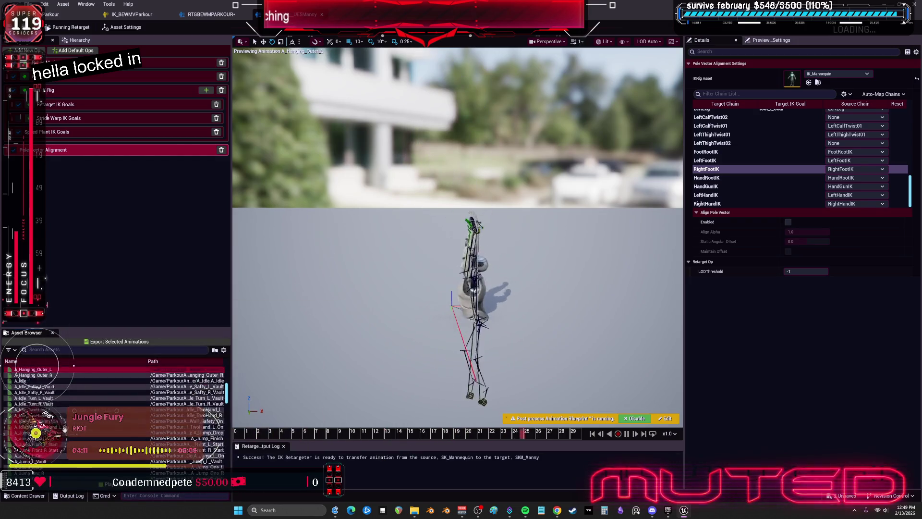
{"action": "scroll", "coordinate": [64, 429], "scroll_direction": "down", "scroll_amount": 3}
{"action": "left_click", "coordinate": [57, 438]}
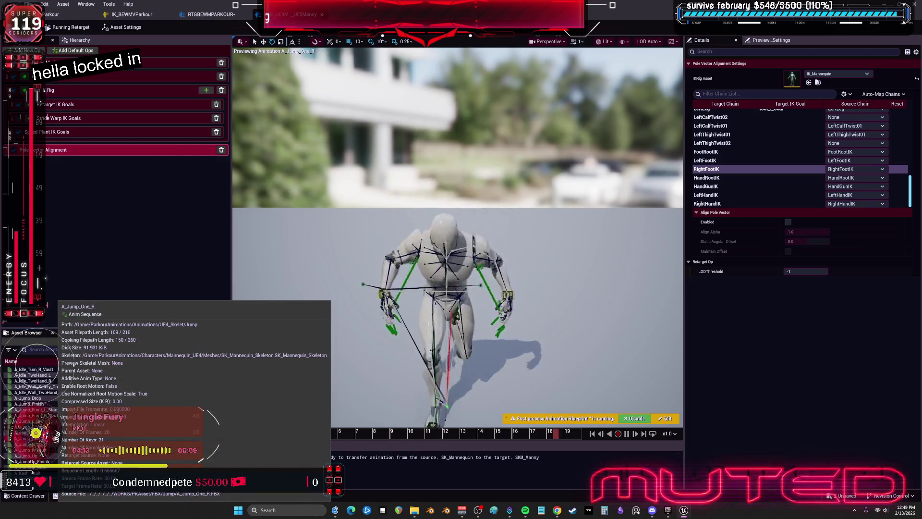
{"action": "scroll", "coordinate": [56, 438], "scroll_direction": "down", "scroll_amount": 3}
{"action": "left_click", "coordinate": [56, 438]}
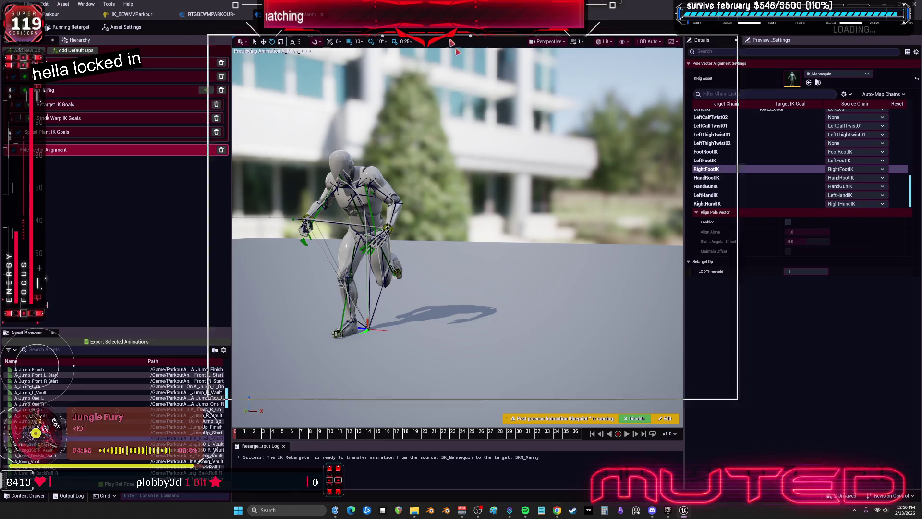
Reveal the main editor, open Viewport 1, and reposition blocks around the curved ramp.
{"action": "key", "text": "super+Down"}
{"action": "left_click", "coordinate": [57, 8]}
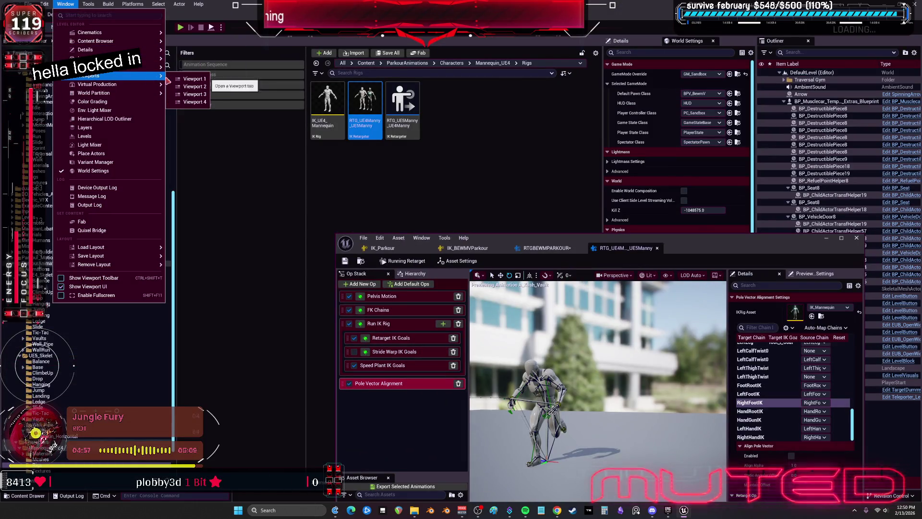
{"action": "left_click", "coordinate": [184, 83]}
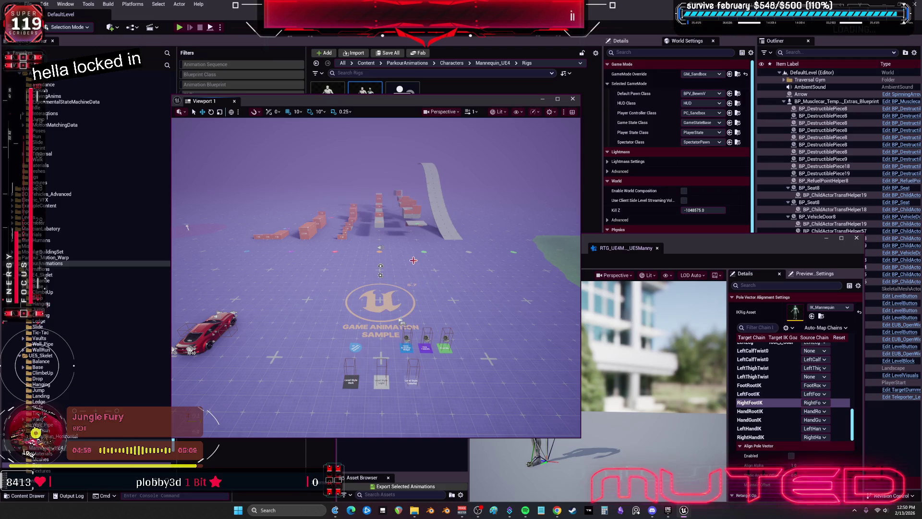
{"action": "left_click", "coordinate": [455, 224]}
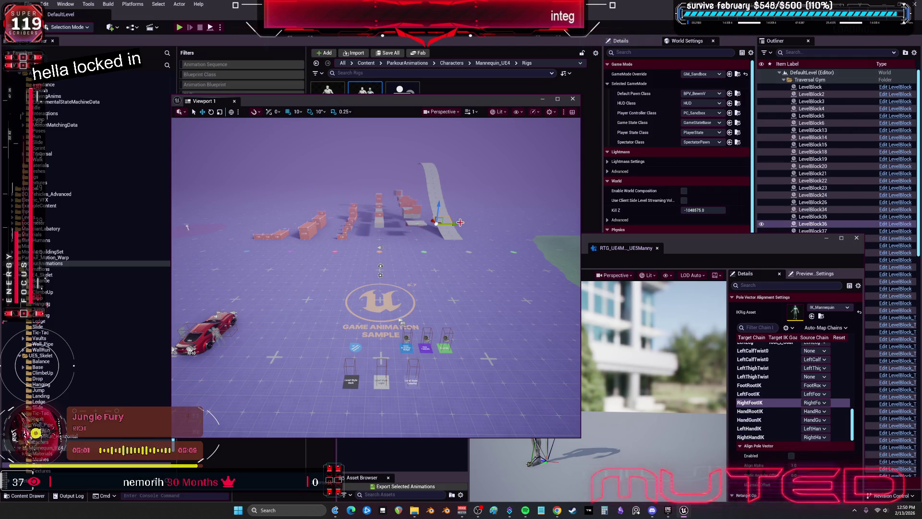
{"action": "left_click_drag", "start_coordinate": [366, 236], "coordinate": [291, 239]}
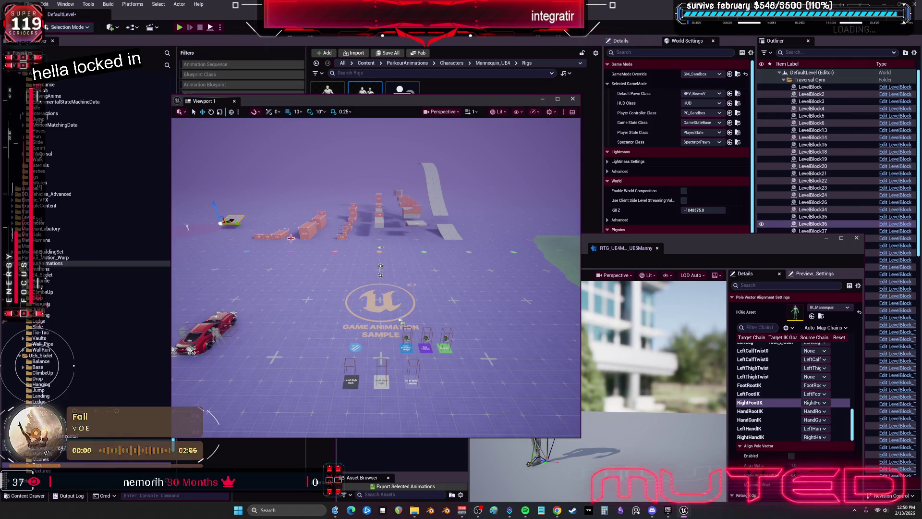
{"action": "key", "text": "ctrl+z"}
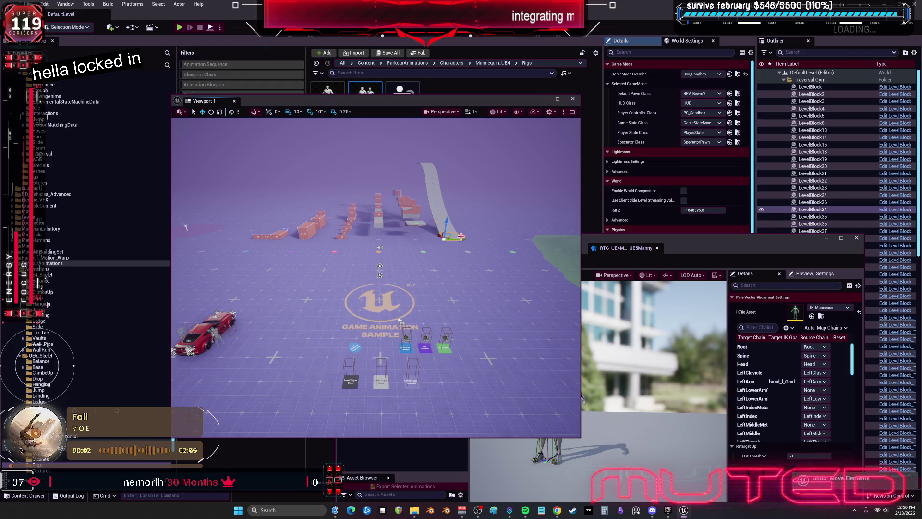
{"action": "mouse_move", "coordinate": [423, 255]}
{"action": "left_mouse_down"}
{"action": "mouse_move", "coordinate": [242, 258]}
{"action": "mouse_move", "coordinate": [318, 220]}
{"action": "mouse_move", "coordinate": [412, 220]}
{"action": "left_mouse_up"}
Duplicate the flat block and offset the copy beside the ramp.
{"action": "left_click_drag", "start_coordinate": [310, 269], "coordinate": [310, 254]}
{"action": "mouse_move", "coordinate": [308, 293]}
{"action": "left_mouse_down"}
{"action": "mouse_move", "coordinate": [376, 284]}
{"action": "mouse_move", "coordinate": [361, 257]}
{"action": "mouse_move", "coordinate": [382, 260]}
{"action": "mouse_move", "coordinate": [382, 273]}
{"action": "mouse_move", "coordinate": [369, 262]}
{"action": "left_mouse_up"}
{"action": "key", "text": "w"}
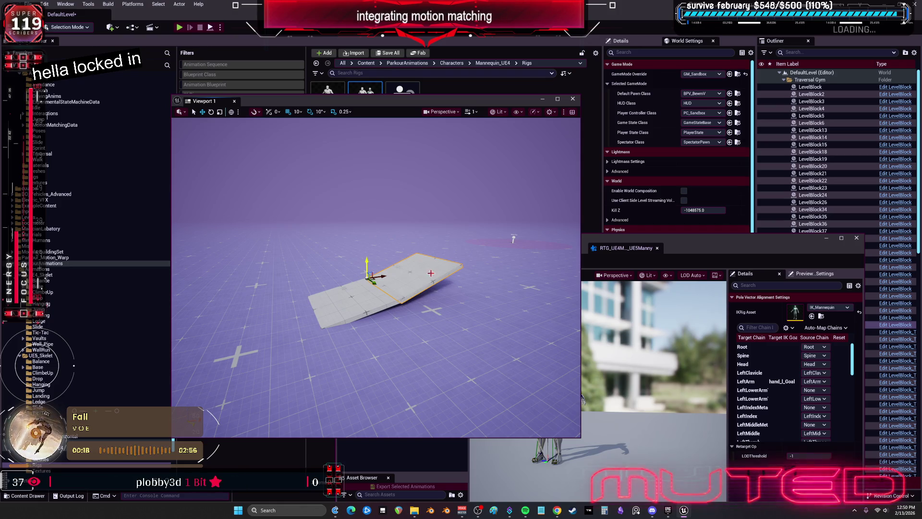
{"action": "scroll", "coordinate": [430, 273], "scroll_direction": "up", "scroll_amount": 5}
{"action": "scroll", "coordinate": [399, 286], "scroll_direction": "down", "scroll_amount": 5}
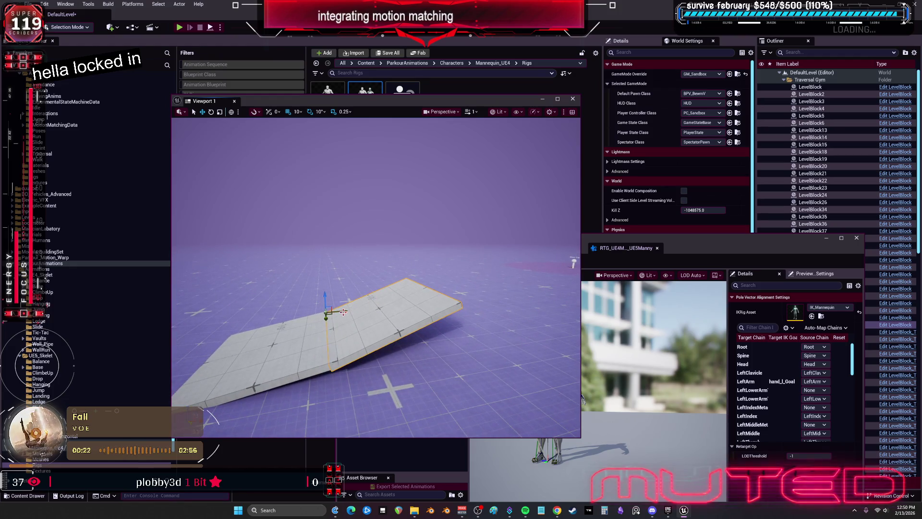
Duplicate the tilted ramp block and raise the copy to lengthen the slope.
{"action": "mouse_move", "coordinate": [328, 311]}
{"action": "left_mouse_down"}
{"action": "mouse_move", "coordinate": [458, 291]}
{"action": "mouse_move", "coordinate": [453, 239]}
{"action": "mouse_move", "coordinate": [445, 244]}
{"action": "mouse_move", "coordinate": [466, 239]}
{"action": "mouse_move", "coordinate": [475, 258]}
{"action": "left_mouse_up"}
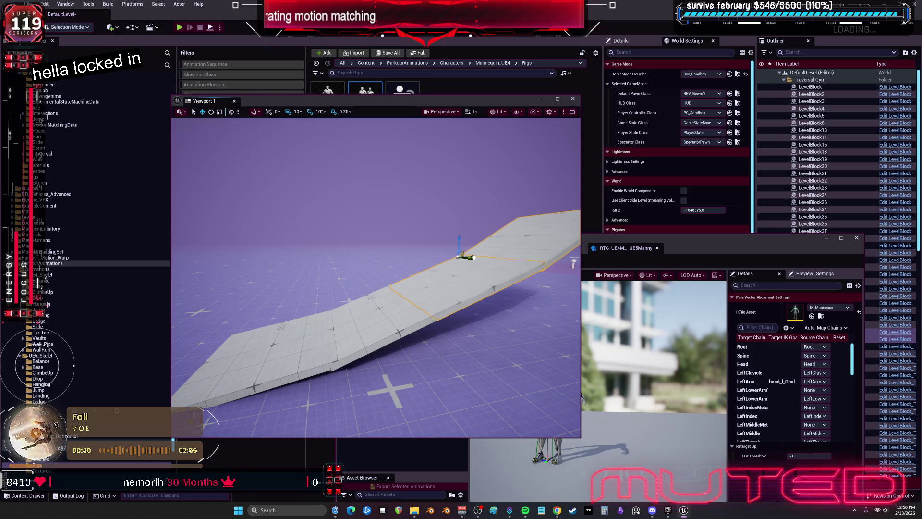
{"action": "scroll", "coordinate": [501, 248], "scroll_direction": "down", "scroll_amount": 10}
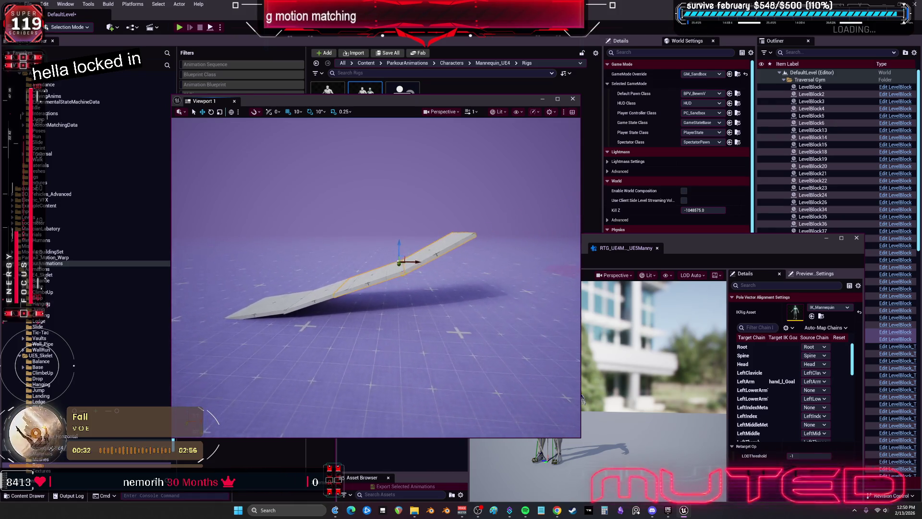
{"action": "mouse_move", "coordinate": [407, 266]}
{"action": "left_mouse_down"}
{"action": "mouse_move", "coordinate": [470, 263]}
{"action": "mouse_move", "coordinate": [461, 212]}
{"action": "mouse_move", "coordinate": [489, 228]}
{"action": "left_mouse_up"}
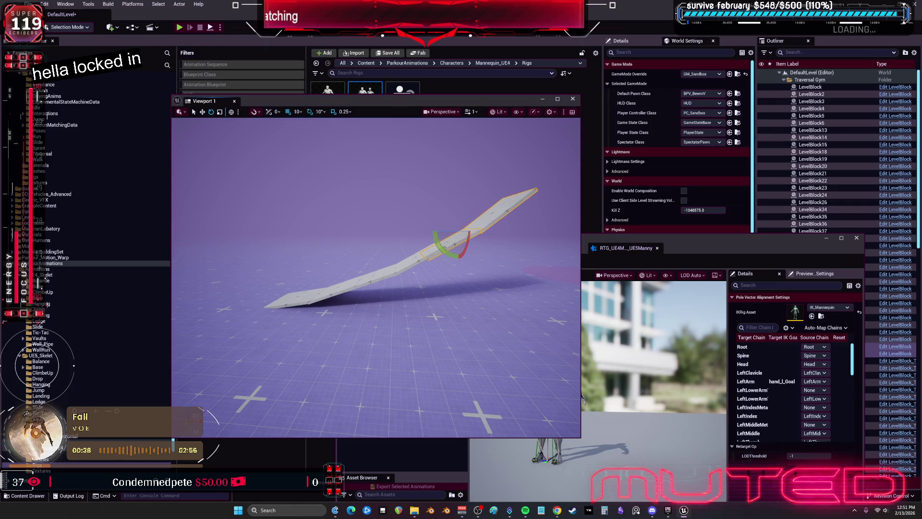
{"action": "scroll", "coordinate": [488, 289], "scroll_direction": "up", "scroll_amount": 6}
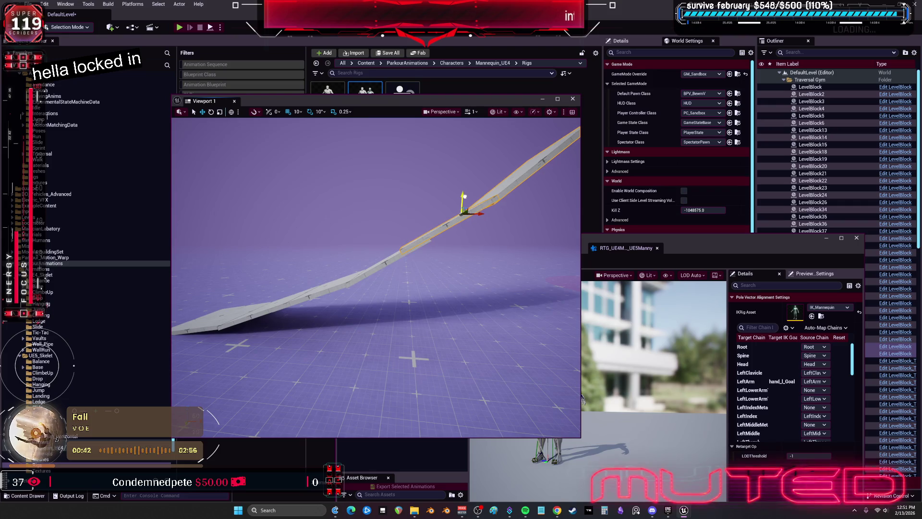
{"action": "mouse_move", "coordinate": [463, 202]}
{"action": "left_mouse_down"}
{"action": "mouse_move", "coordinate": [464, 273]}
{"action": "mouse_move", "coordinate": [483, 246]}
{"action": "left_mouse_up"}
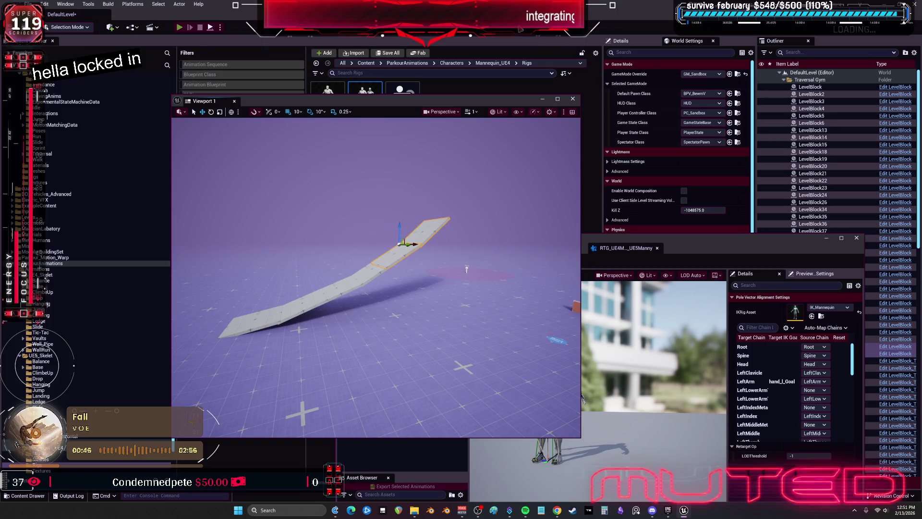
{"action": "key", "text": "alt+p"}
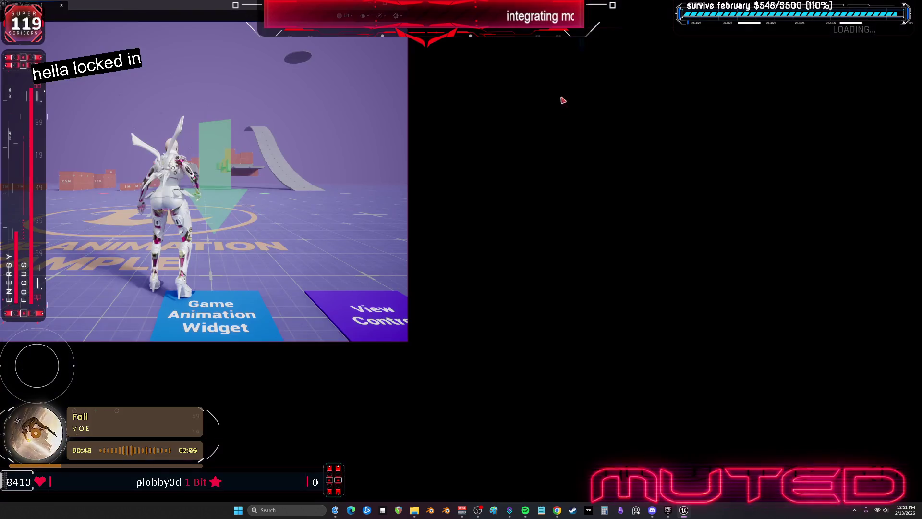
Run the character over to the red muscle car and get into the driver's seat.
{"action": "key", "text": "w"}
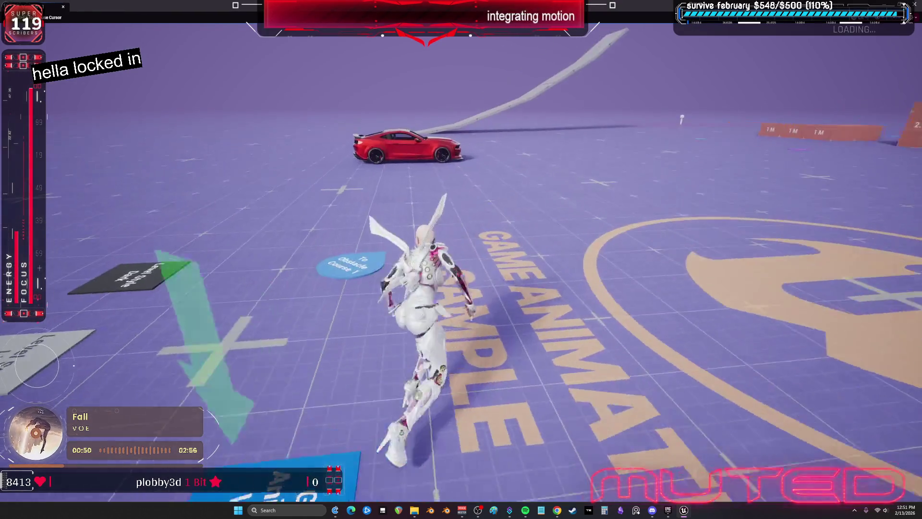
{"action": "key", "text": "w"}
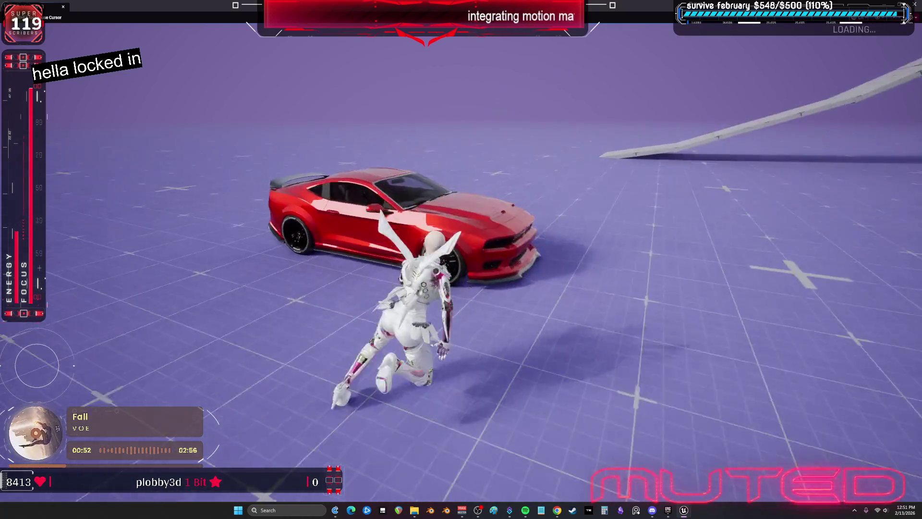
{"action": "key", "text": "w"}
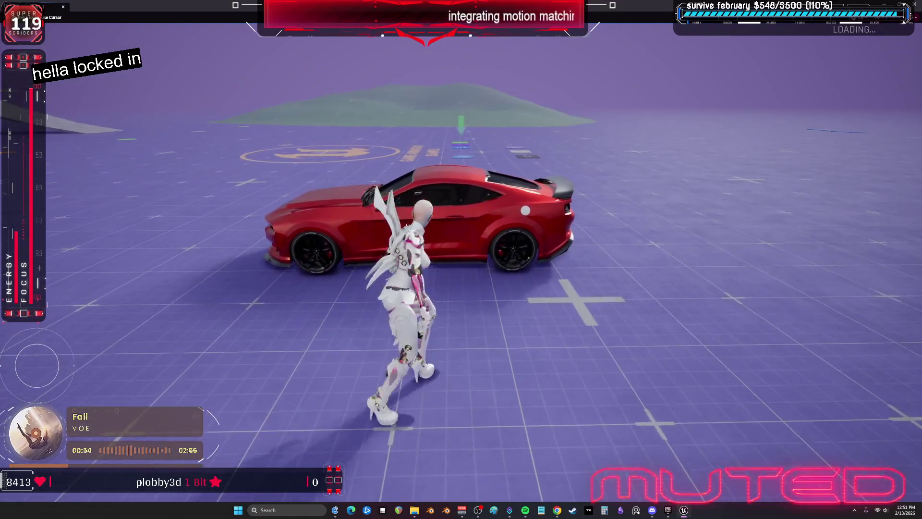
{"action": "key", "text": "e"}
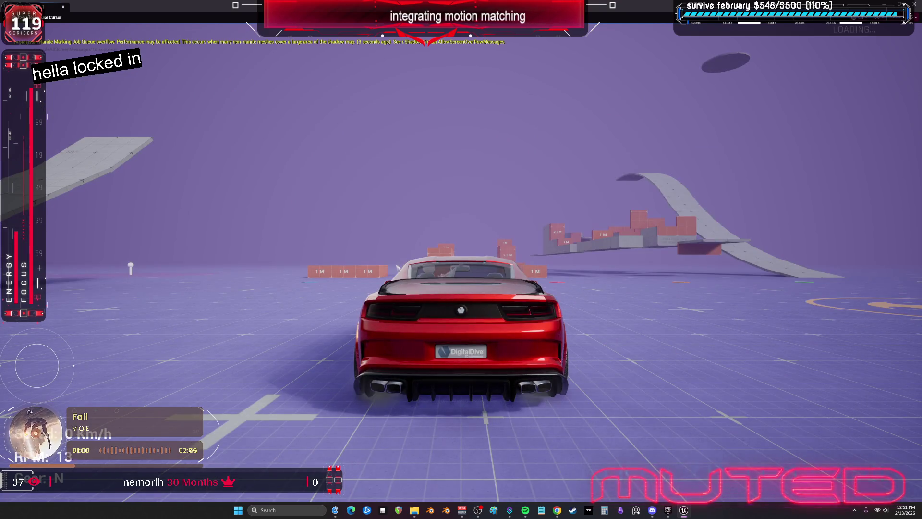
Drive the red car at speed, weaving left and right, up the grey ramp until it crashes.
{"action": "key", "text": "w"}
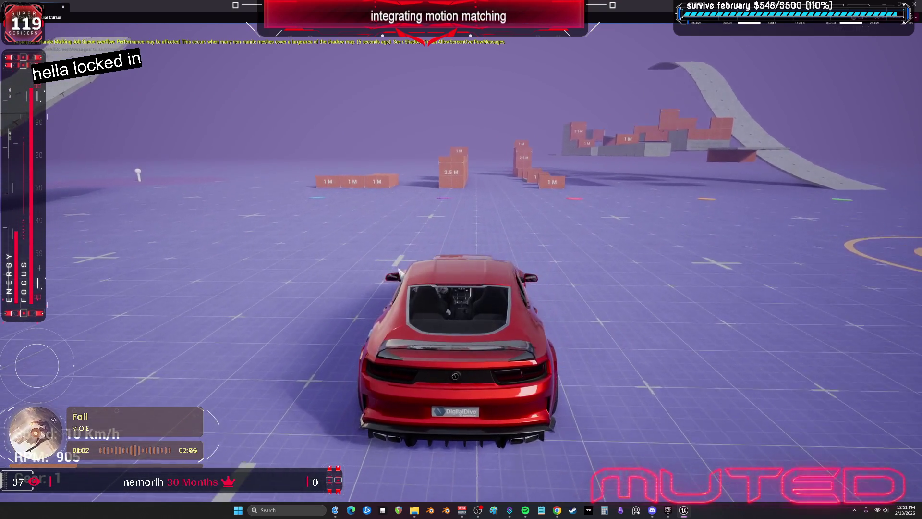
{"action": "key", "text": "a"}
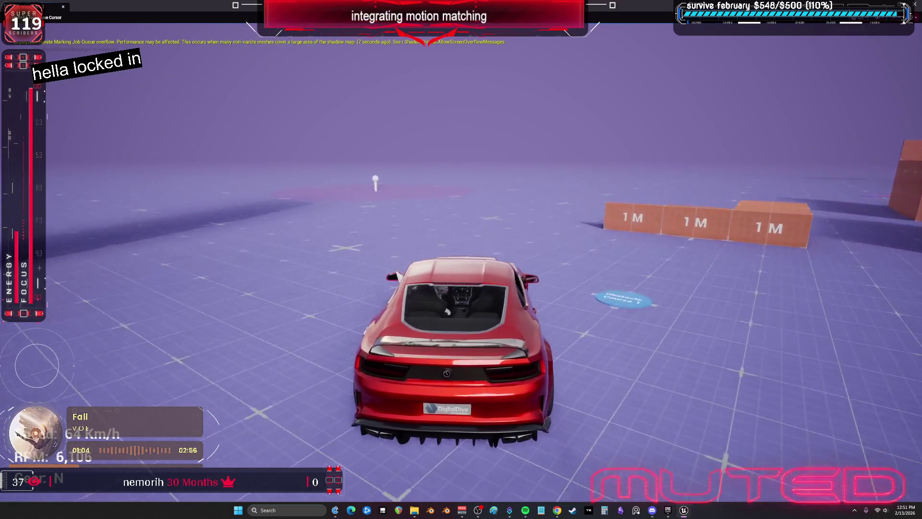
{"action": "key", "text": "w"}
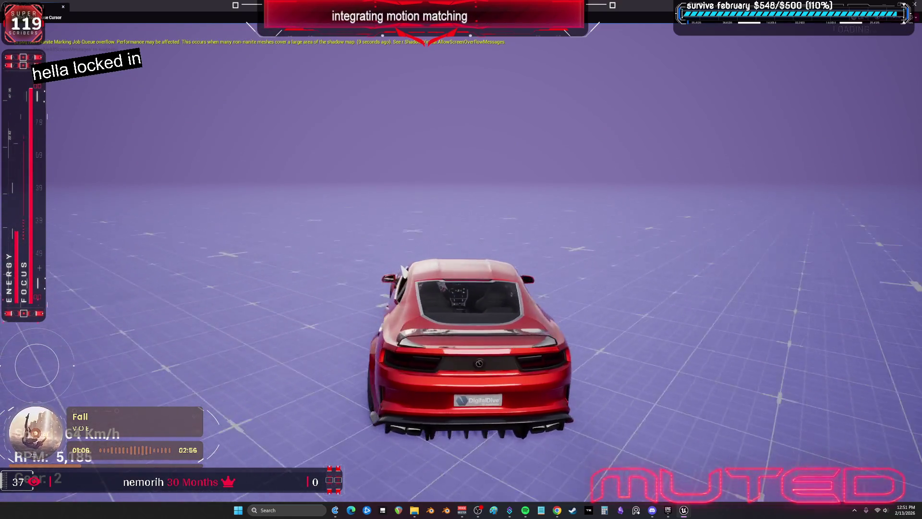
{"action": "key", "text": "d"}
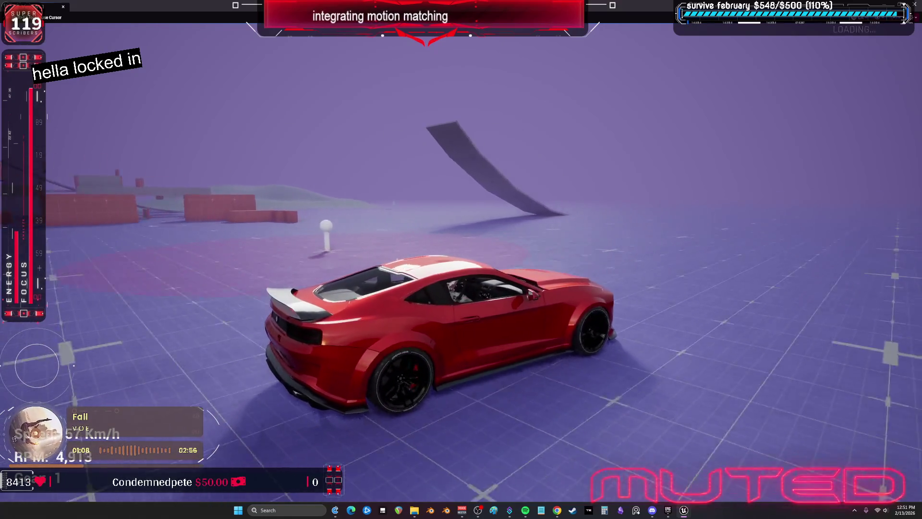
{"action": "key", "text": "w"}
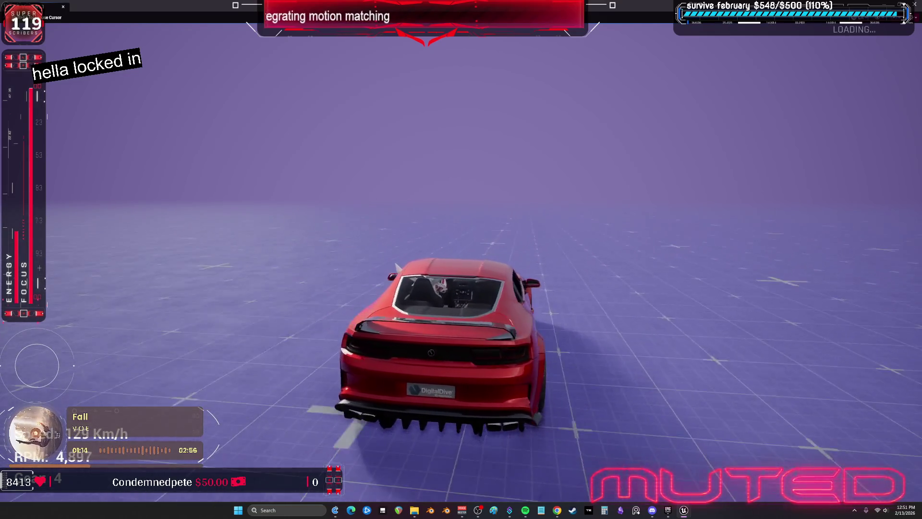
{"action": "key", "text": "d"}
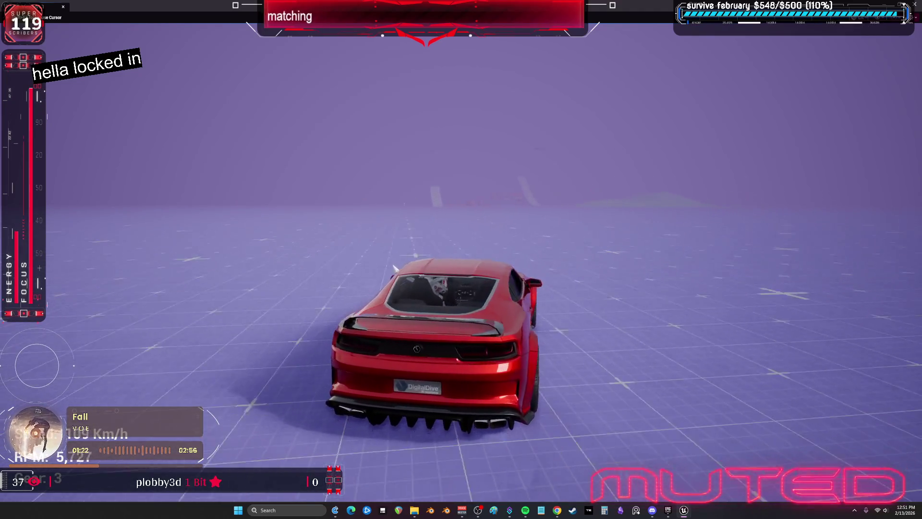
{"action": "key", "text": "w"}
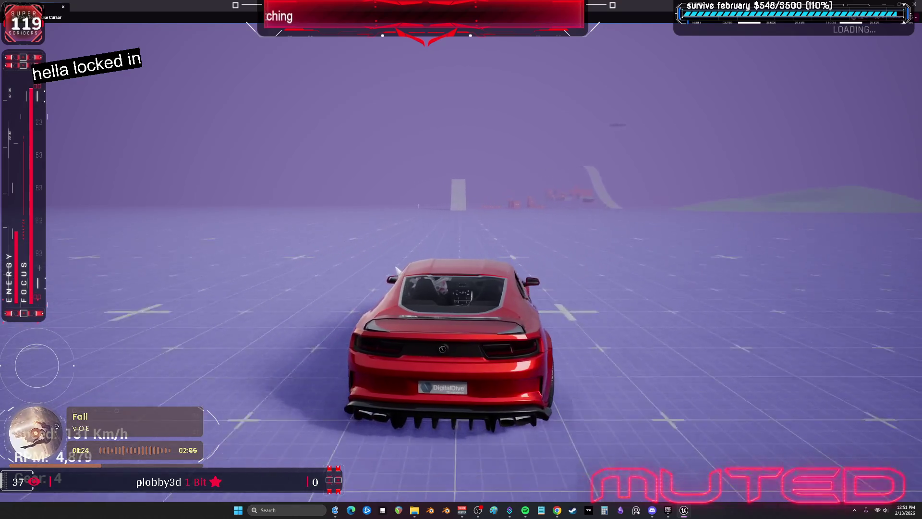
{"action": "key", "text": "w"}
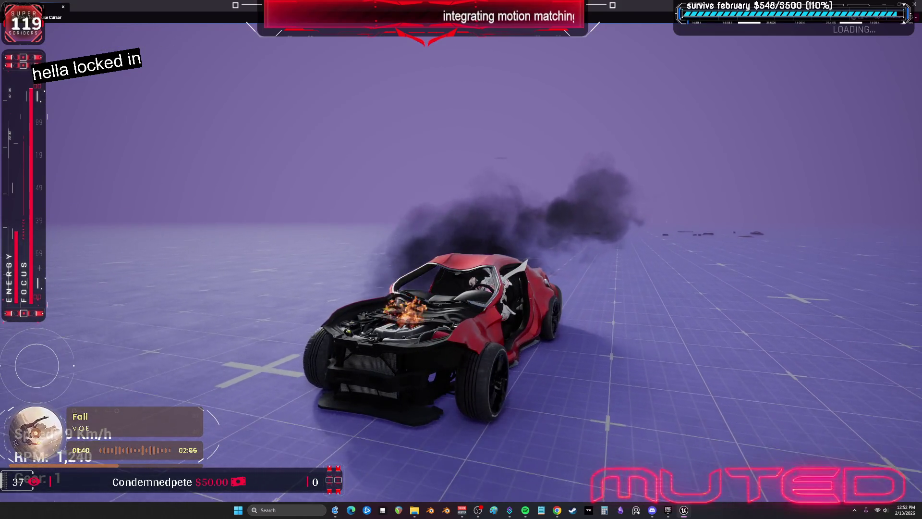
Respawn an undamaged car with R and drive it forward, weaving right and left.
{"action": "key", "text": "r"}
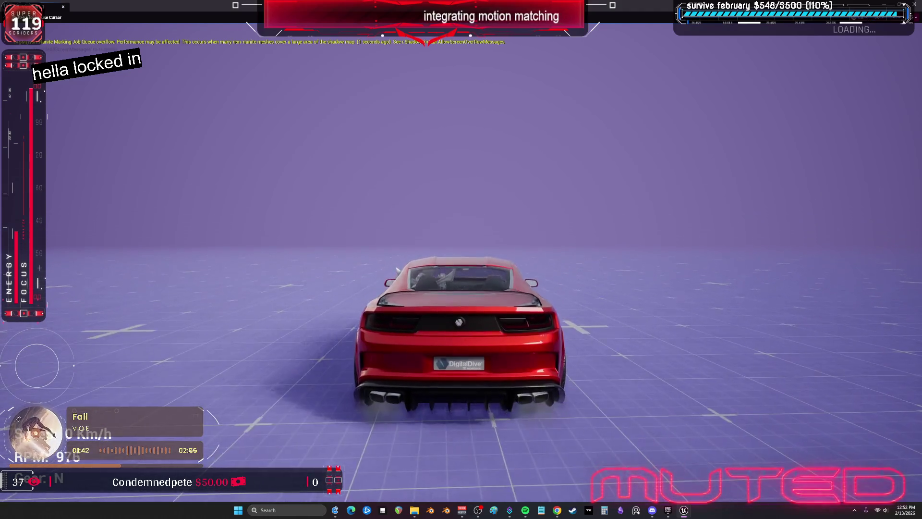
{"action": "key", "text": "w"}
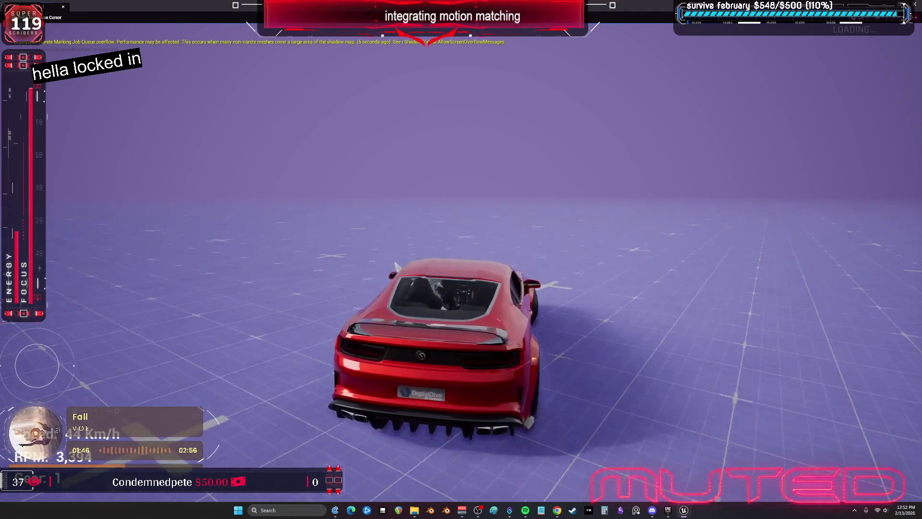
{"action": "key", "text": "d"}
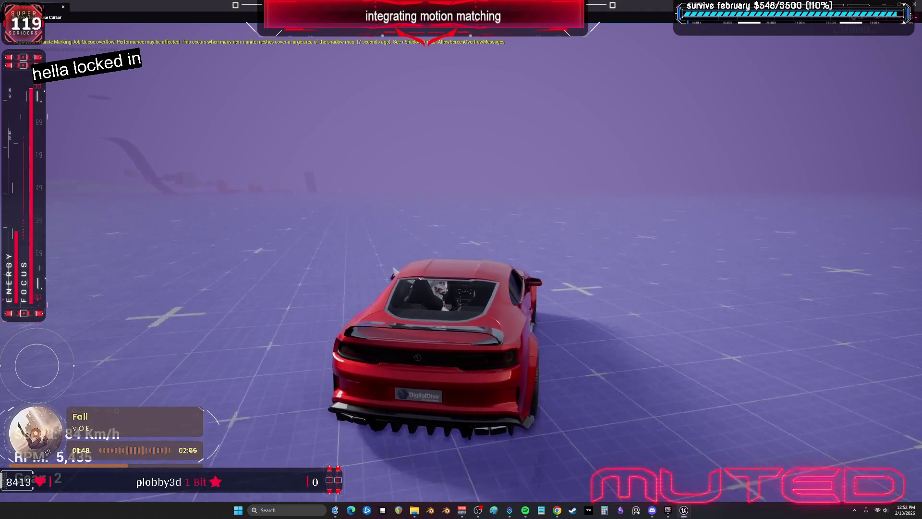
{"action": "key", "text": "d"}
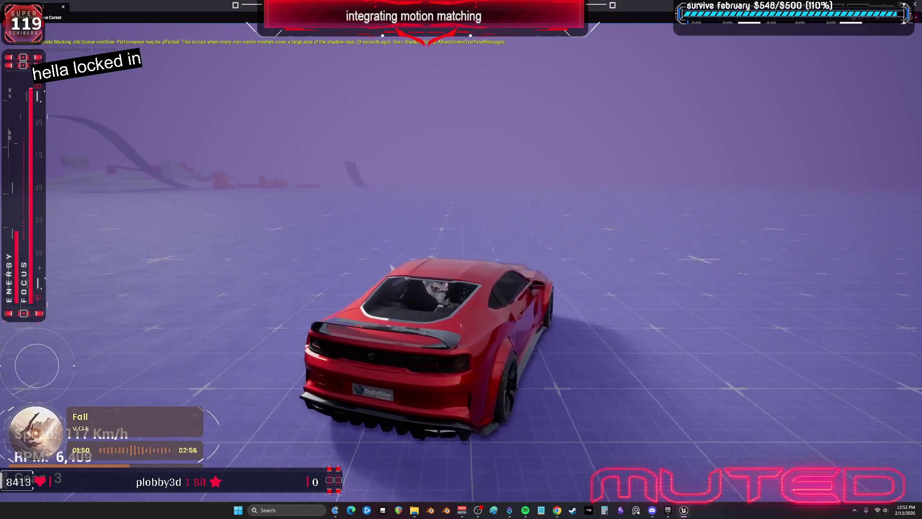
{"action": "key", "text": "a"}
{"action": "key", "text": "d"}
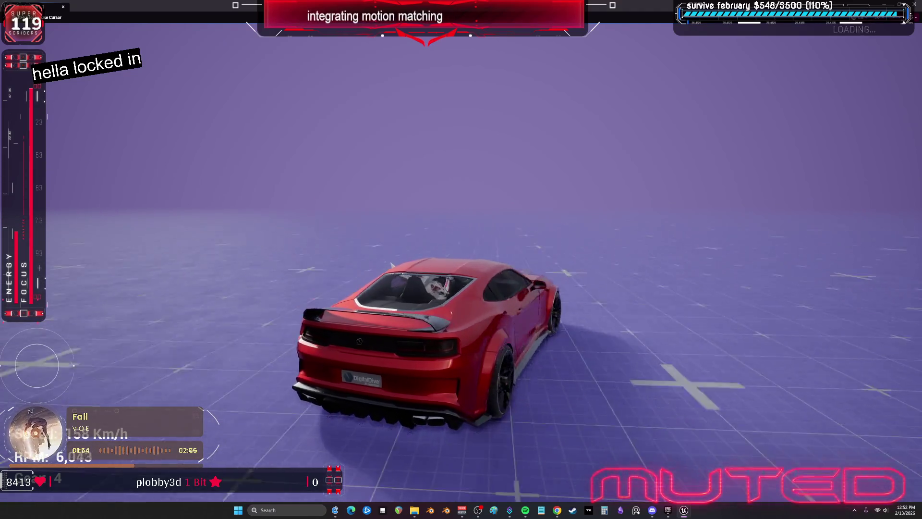
{"action": "key", "text": "a"}
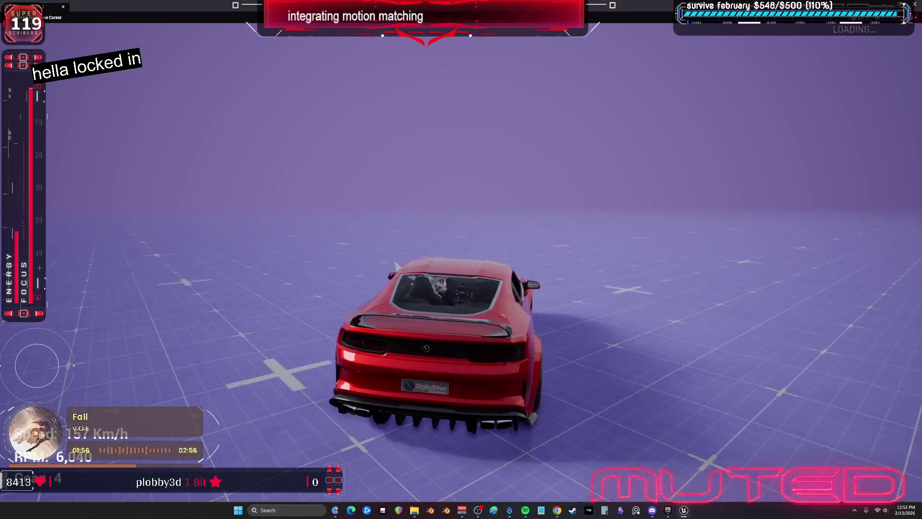
Briefly switch to the IK Retargeter window, then return to the game and keep driving.
{"action": "key", "text": "alt+Tab"}
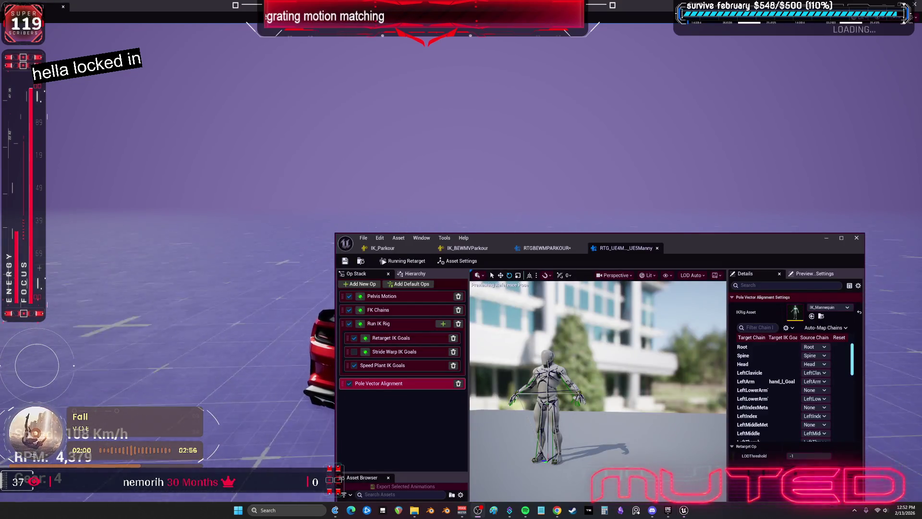
{"action": "left_click", "coordinate": [299, 89]}
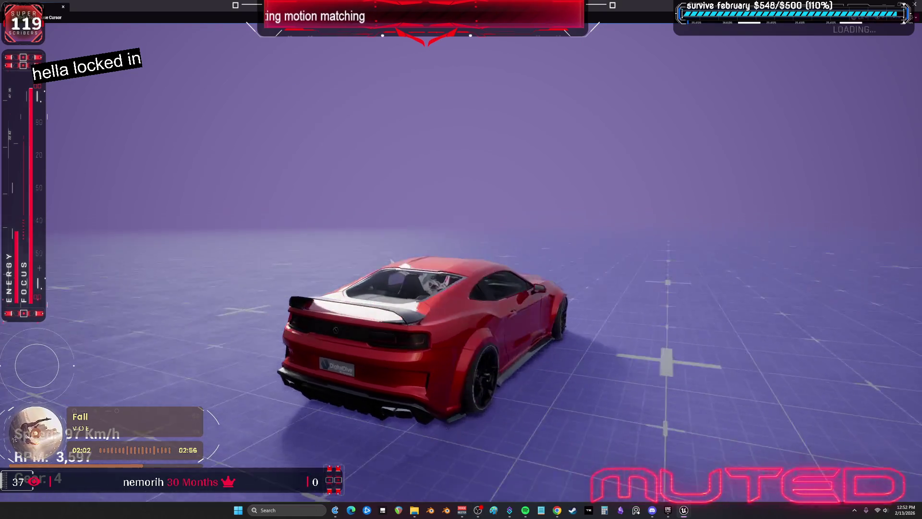
{"action": "key", "text": "w"}
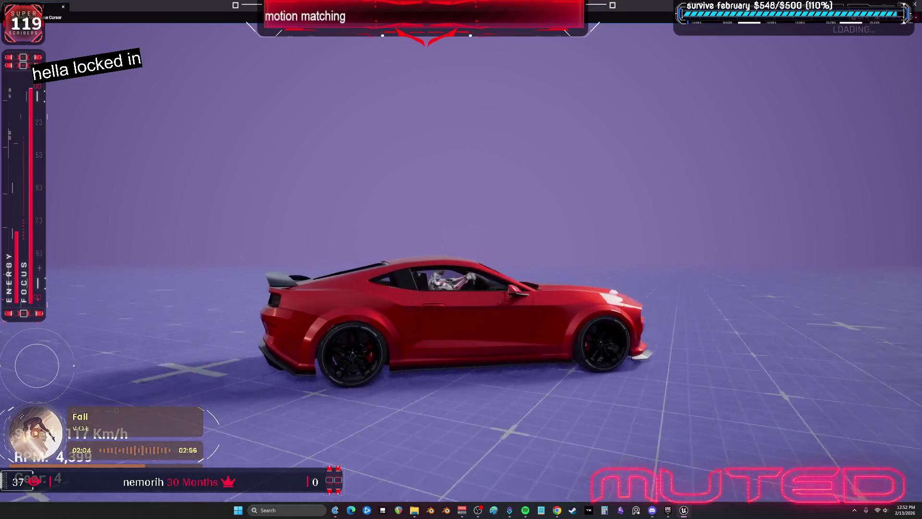
{"action": "key", "text": "w"}
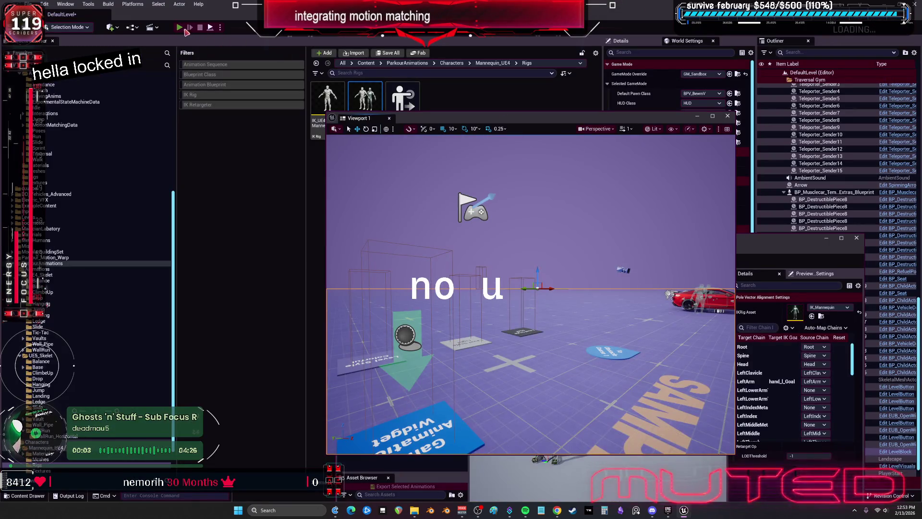
Start Play-In-Editor in full screen and get the character into the car.
{"action": "left_click", "coordinate": [185, 28]}
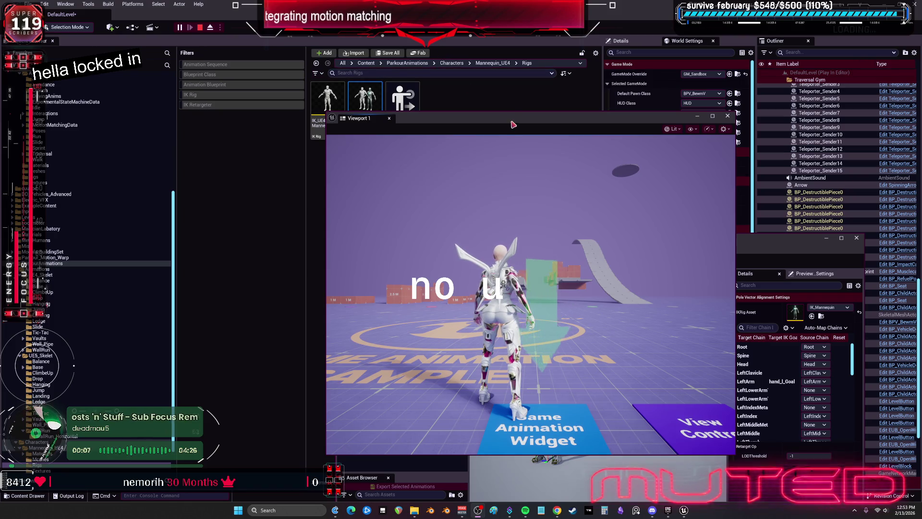
{"action": "key", "text": "F11"}
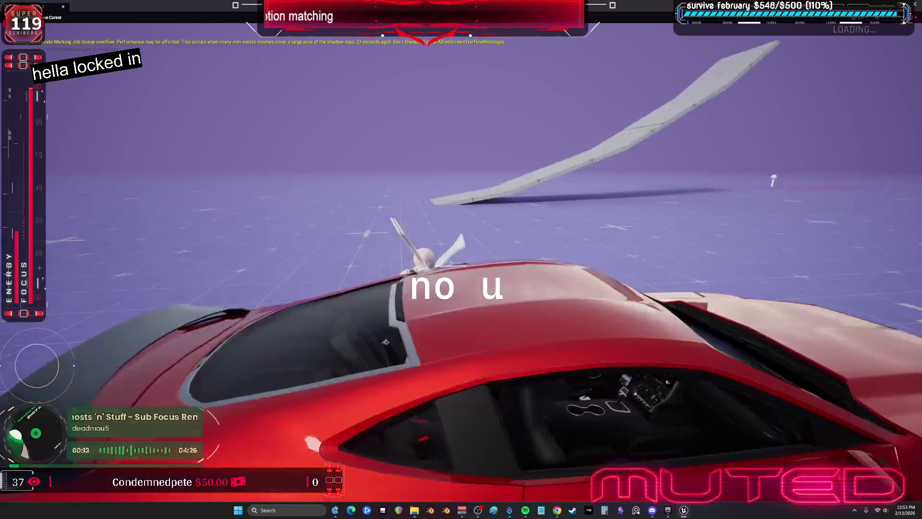
{"action": "key", "text": "e"}
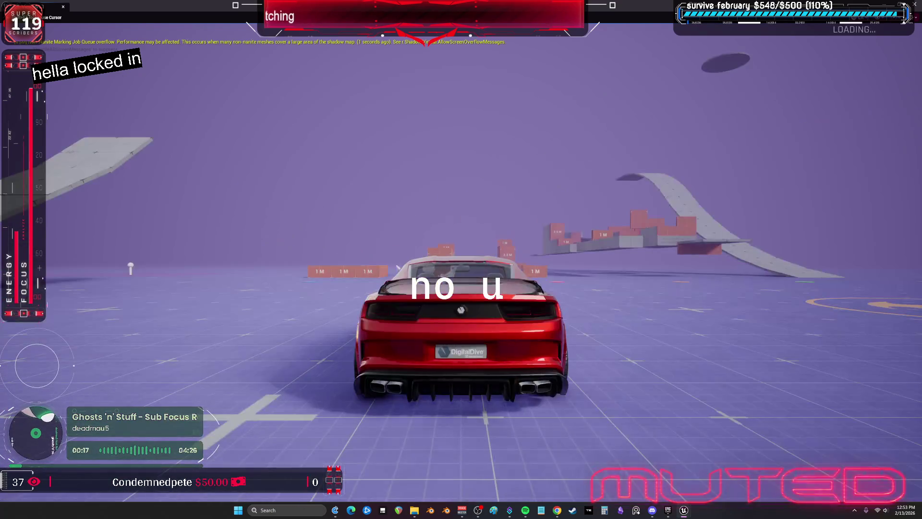
Reverse the car, swing and spin it sideways, then brake to a stop.
{"action": "key", "text": "s"}
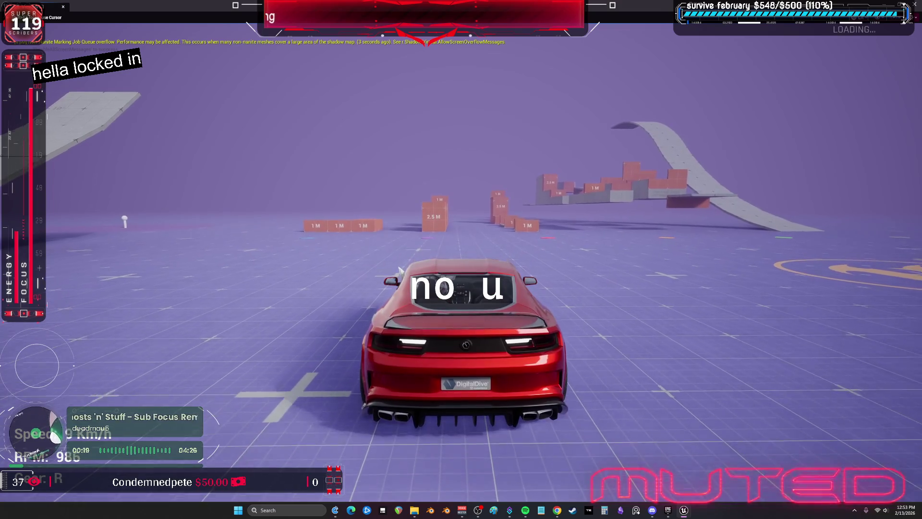
{"action": "key", "text": "s"}
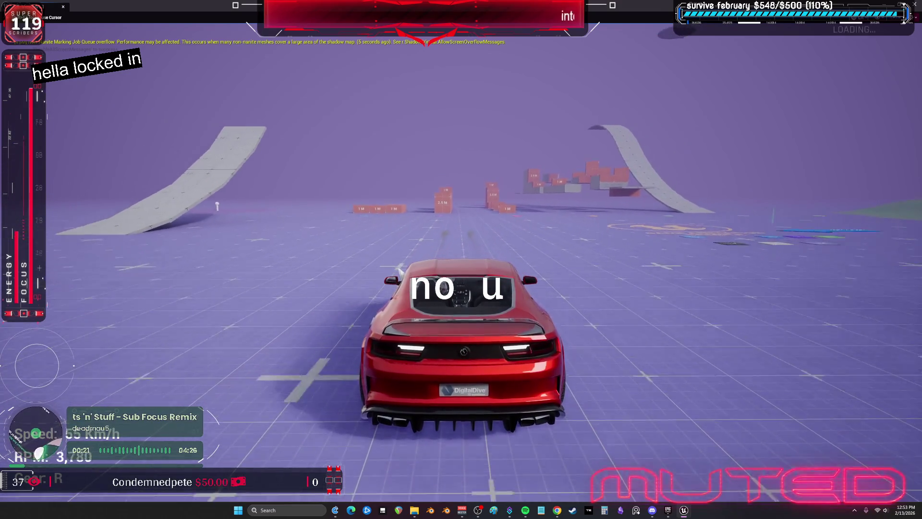
{"action": "key", "text": "w"}
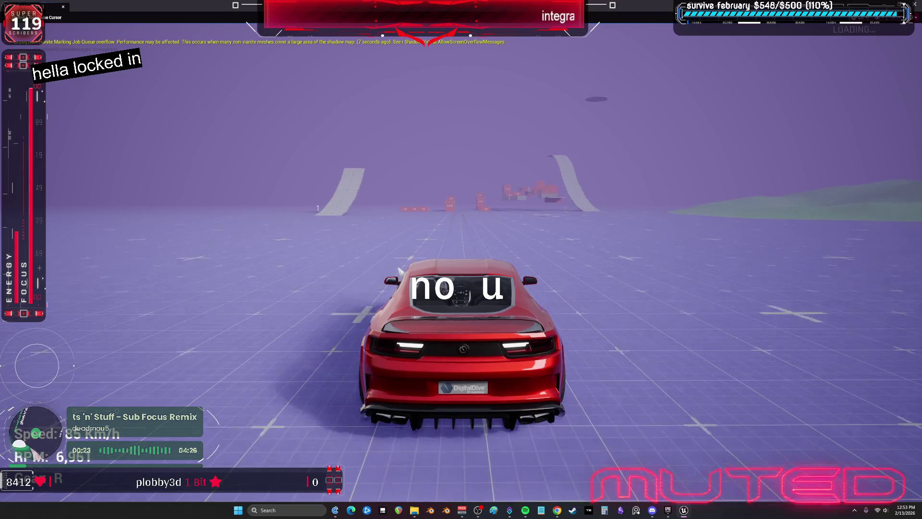
{"action": "key", "text": "s"}
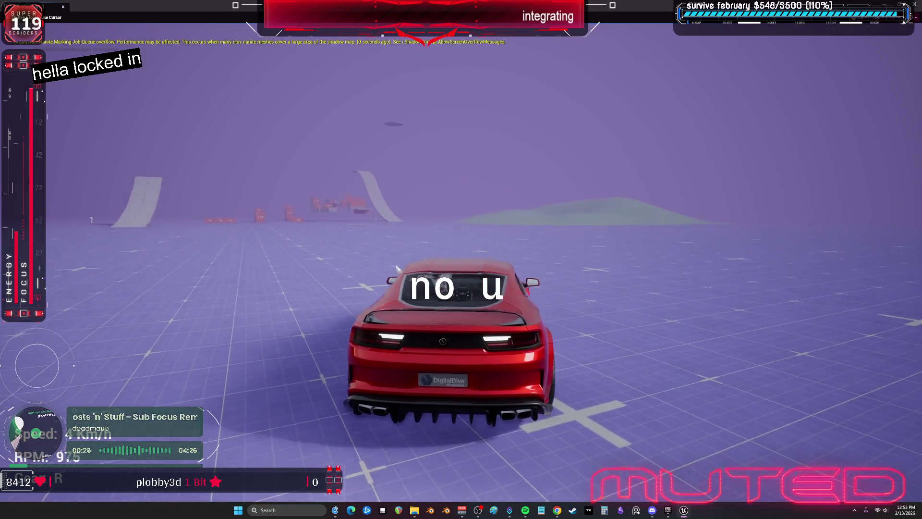
{"action": "key", "text": "w"}
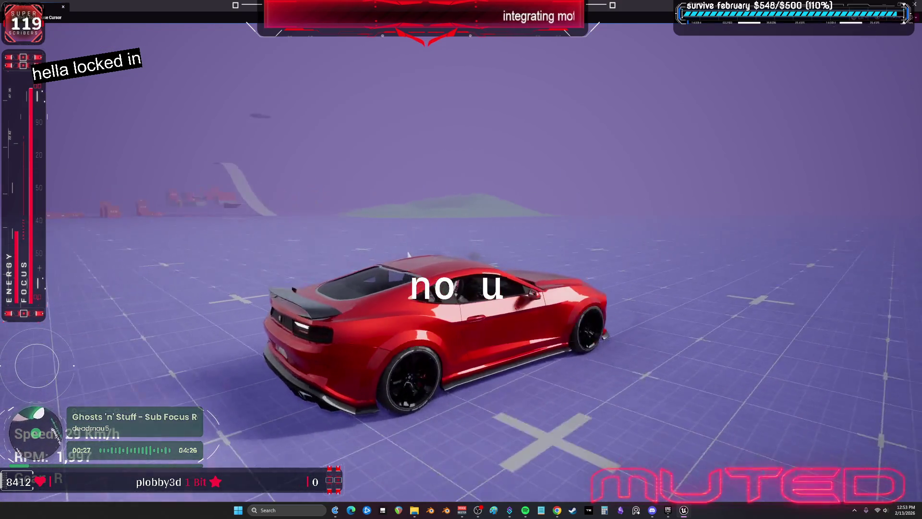
{"action": "key", "text": "w"}
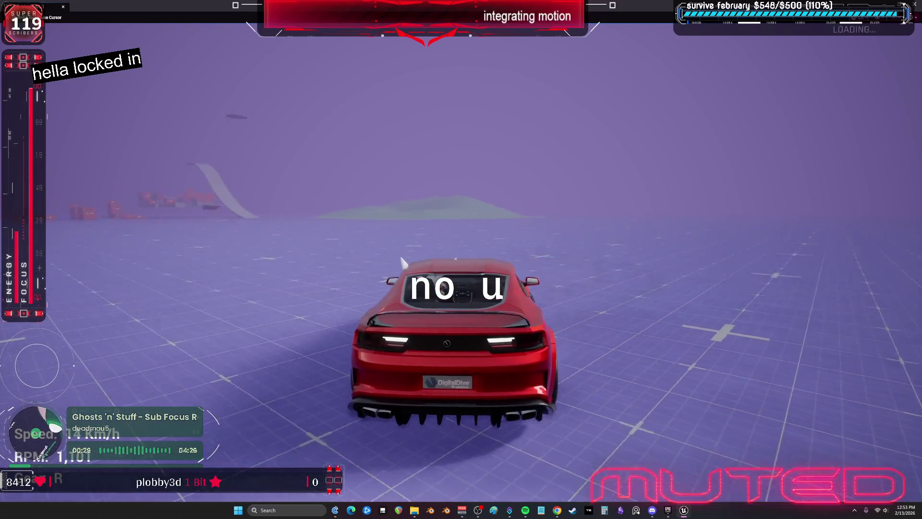
{"action": "key", "text": "w"}
{"action": "key", "text": "d"}
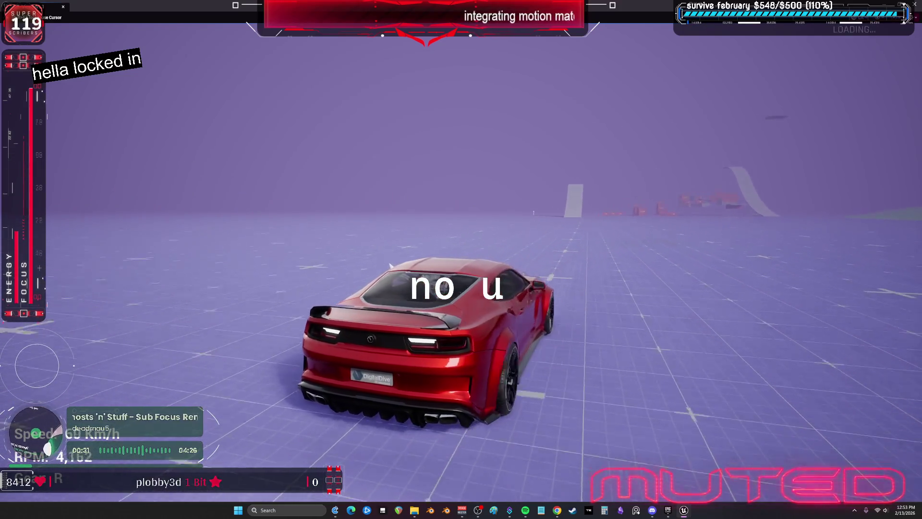
{"action": "key", "text": "w"}
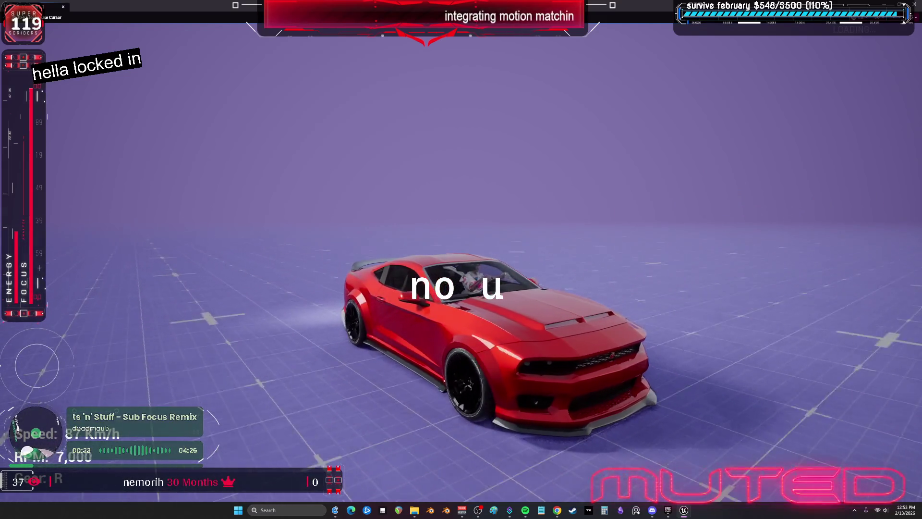
{"action": "key", "text": "s"}
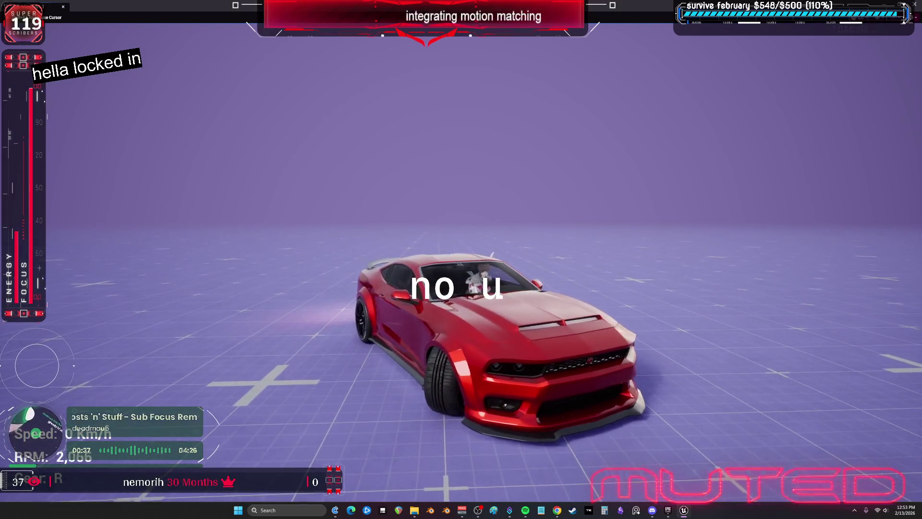
Drive down the grid at about 150 km/h with hard turns, then stop the play session.
{"action": "key", "text": "w"}
{"action": "key", "text": "a"}
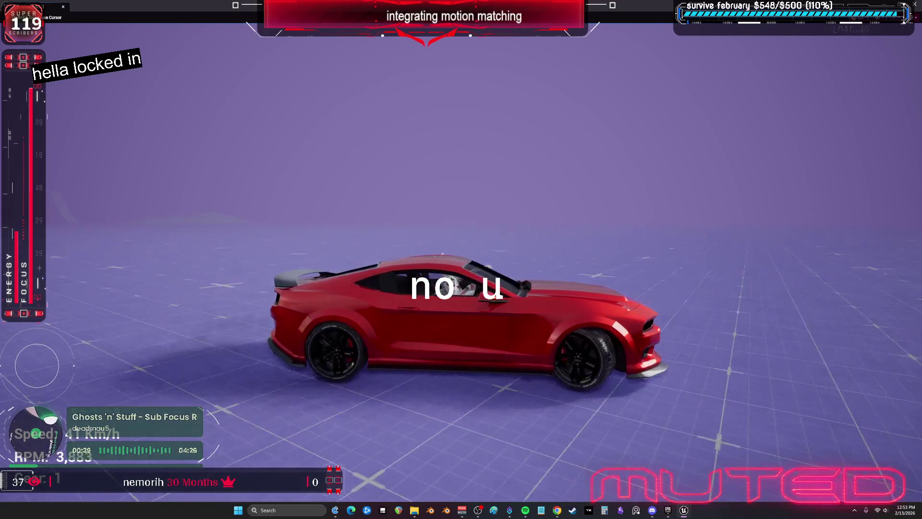
{"action": "key", "text": "w"}
{"action": "key", "text": "a"}
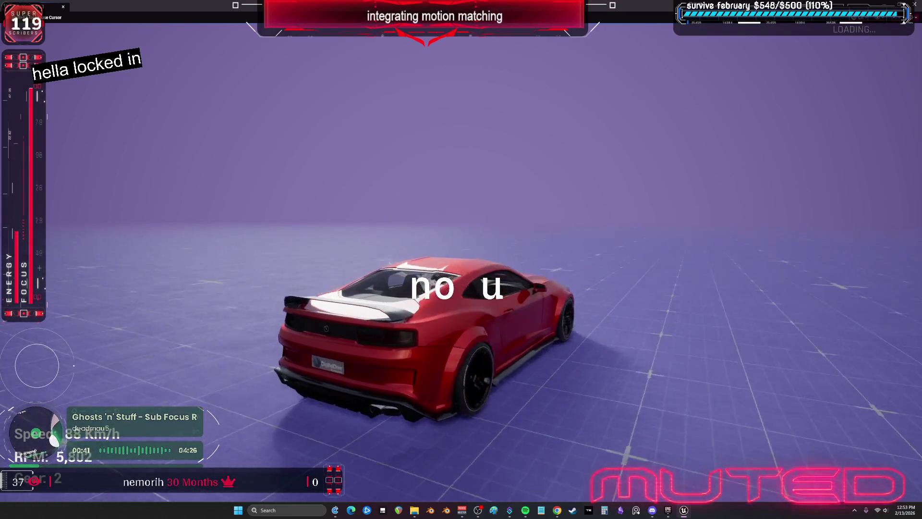
{"action": "key", "text": "w"}
{"action": "key", "text": "w"}
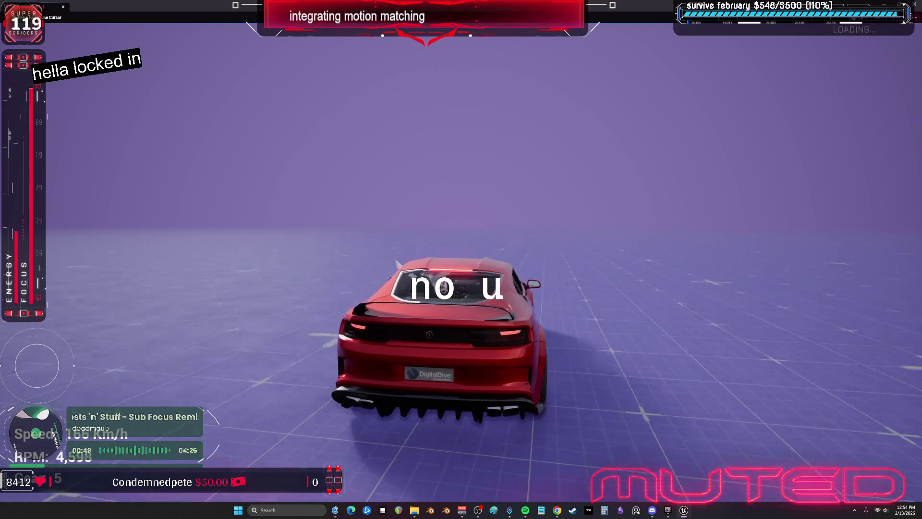
{"action": "key", "text": "s"}
{"action": "key", "text": "d"}
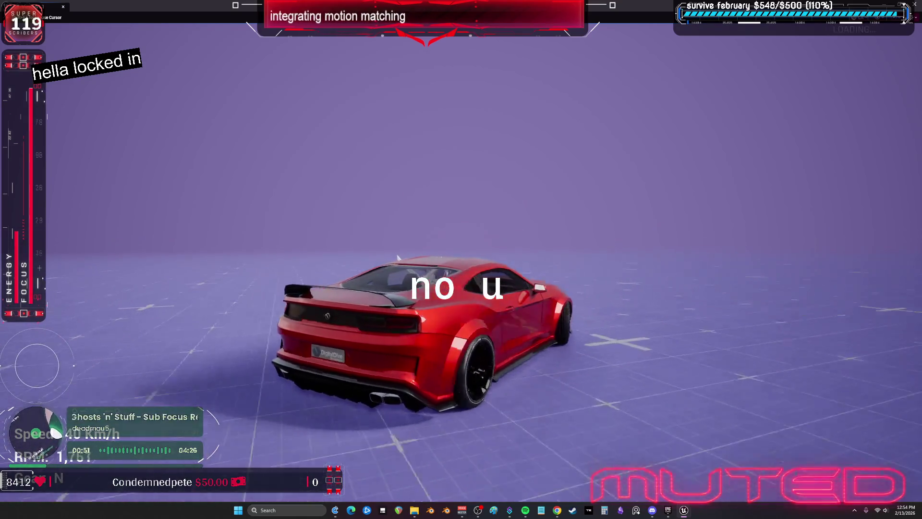
{"action": "key", "text": "w"}
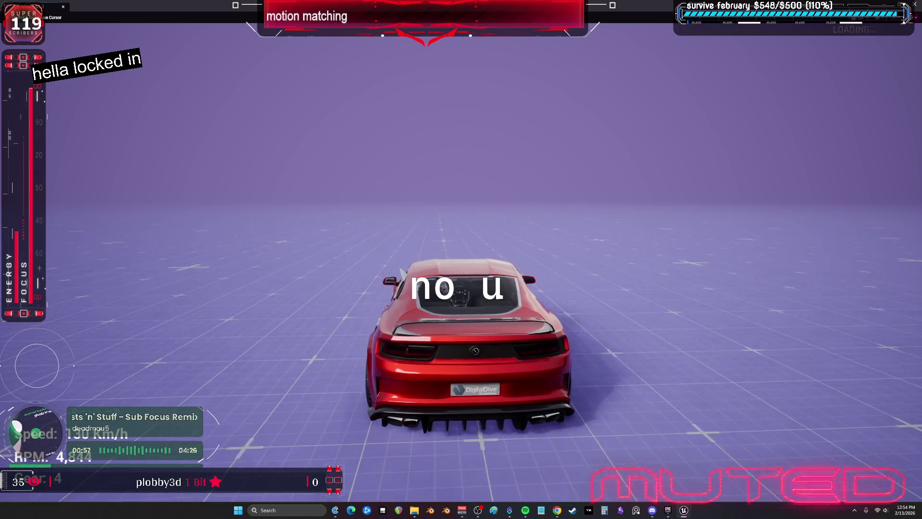
{"action": "key", "text": "d"}
{"action": "key", "text": "w"}
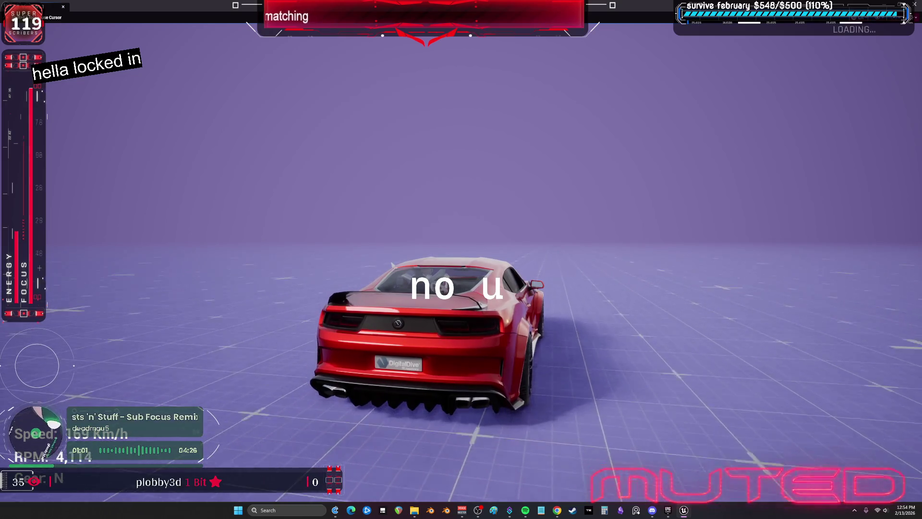
{"action": "key", "text": "a"}
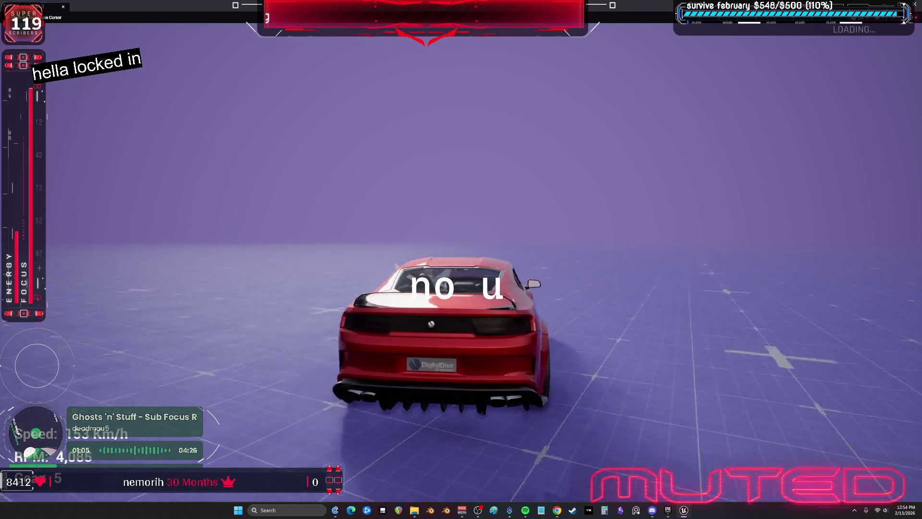
{"action": "key", "text": "Escape"}
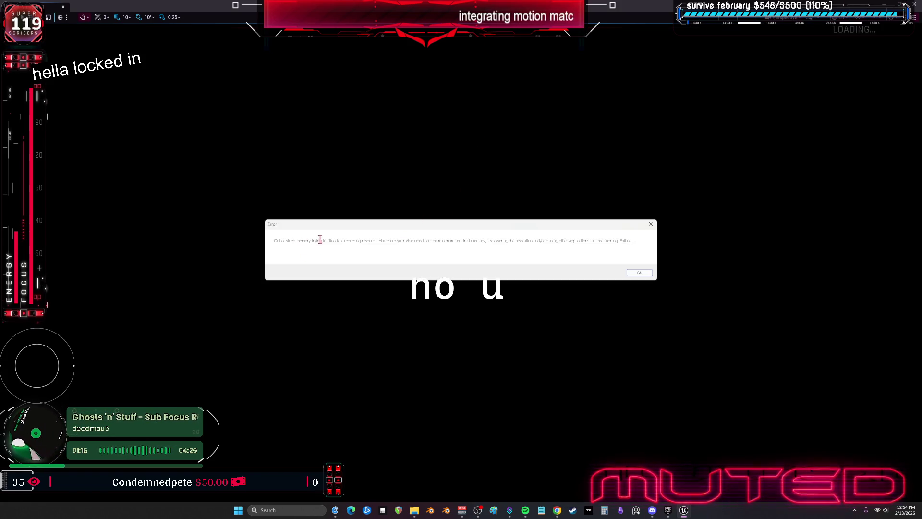
Dismiss the out-of-video-memory error and bring the muscle car Blueprint editor back to the front.
{"action": "left_click", "coordinate": [640, 273]}
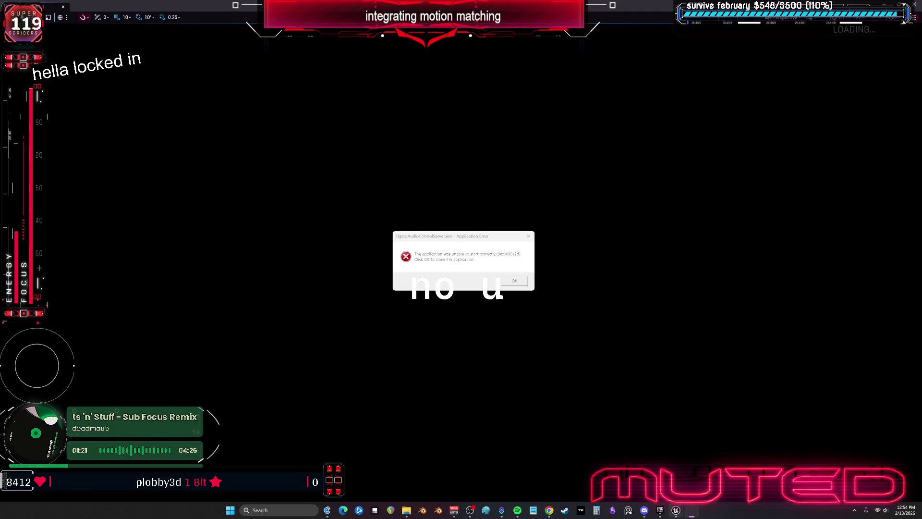
{"action": "mouse_move", "coordinate": [676, 510]}
{"action": "left_click", "coordinate": [593, 469]}
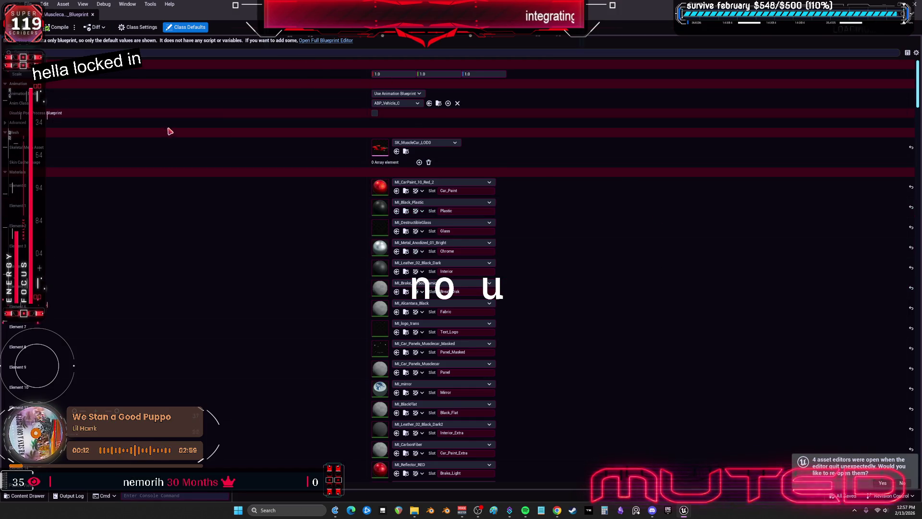
Collapse the Materials category and scroll down to expand the settings above Clothing.
{"action": "left_click", "coordinate": [9, 173]}
{"action": "scroll", "coordinate": [56, 258], "scroll_direction": "down", "scroll_amount": 1}
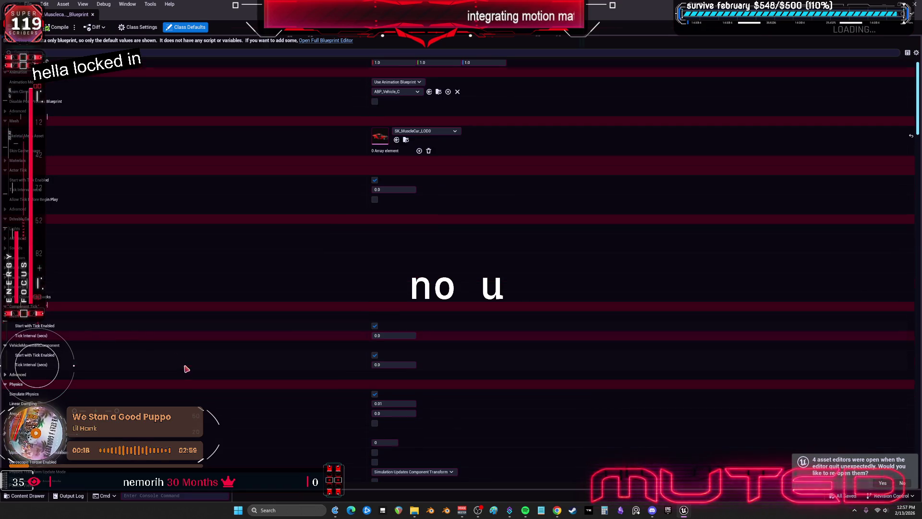
{"action": "scroll", "coordinate": [186, 366], "scroll_direction": "down", "scroll_amount": 4}
{"action": "scroll", "coordinate": [188, 363], "scroll_direction": "down", "scroll_amount": 20}
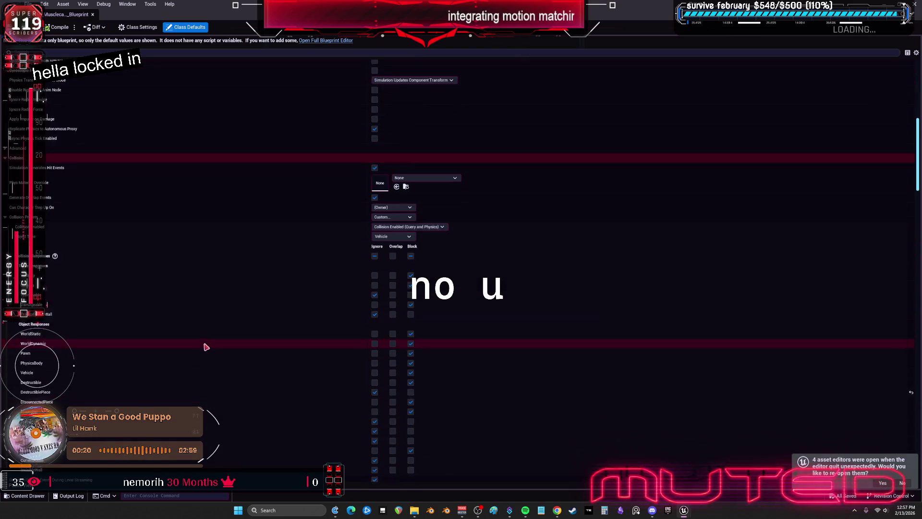
{"action": "scroll", "coordinate": [215, 341], "scroll_direction": "down", "scroll_amount": 20}
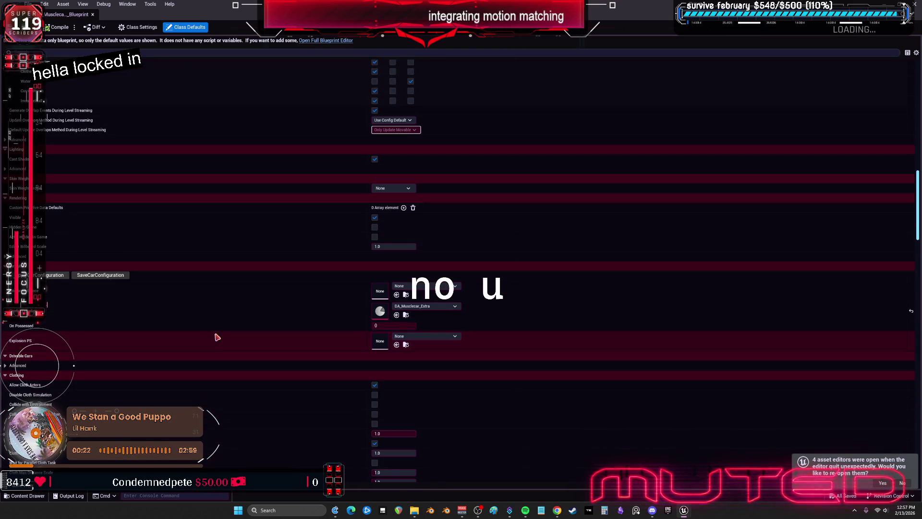
{"action": "scroll", "coordinate": [216, 337], "scroll_direction": "down", "scroll_amount": 2}
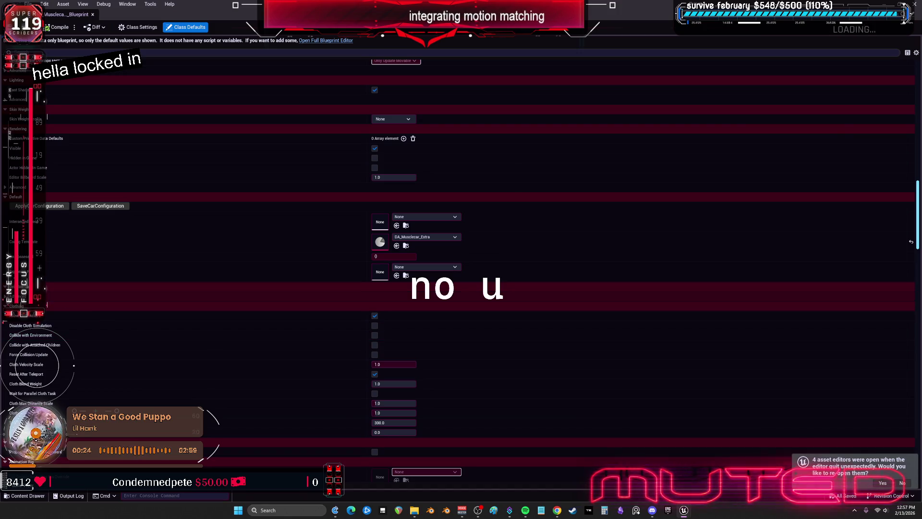
{"action": "left_click", "coordinate": [14, 316]}
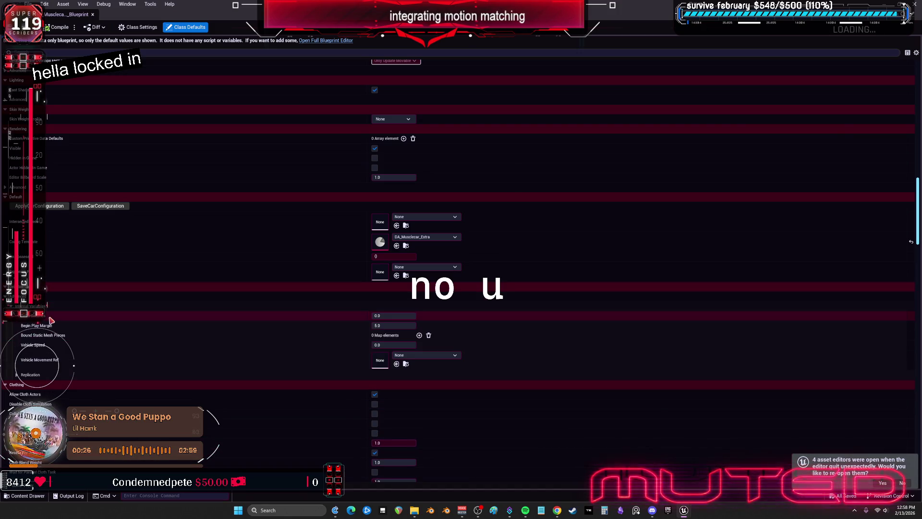
Expand Engine Setup to show the torque curve (670 torque, 7000 RPM) and Differential Setup.
{"action": "scroll", "coordinate": [247, 374], "scroll_direction": "down", "scroll_amount": 10}
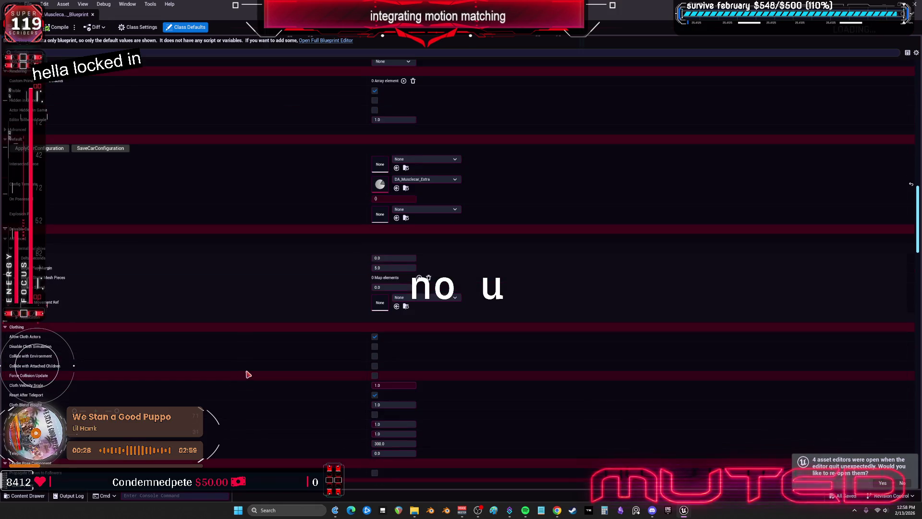
{"action": "scroll", "coordinate": [252, 371], "scroll_direction": "down", "scroll_amount": 7}
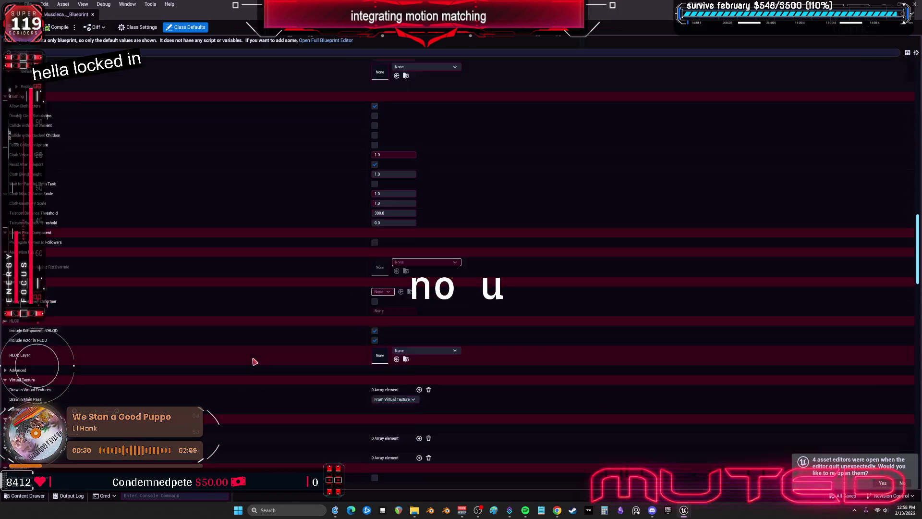
{"action": "scroll", "coordinate": [256, 344], "scroll_direction": "down", "scroll_amount": 14}
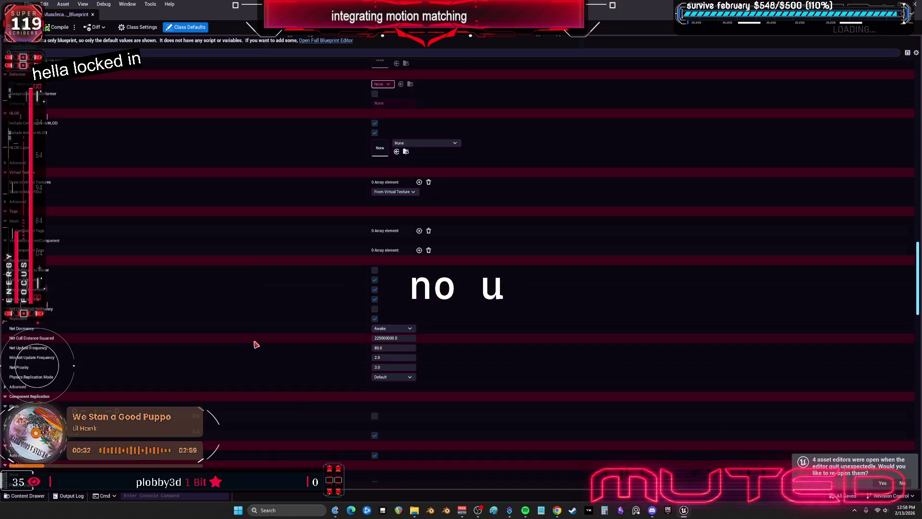
{"action": "scroll", "coordinate": [264, 345], "scroll_direction": "down", "scroll_amount": 11}
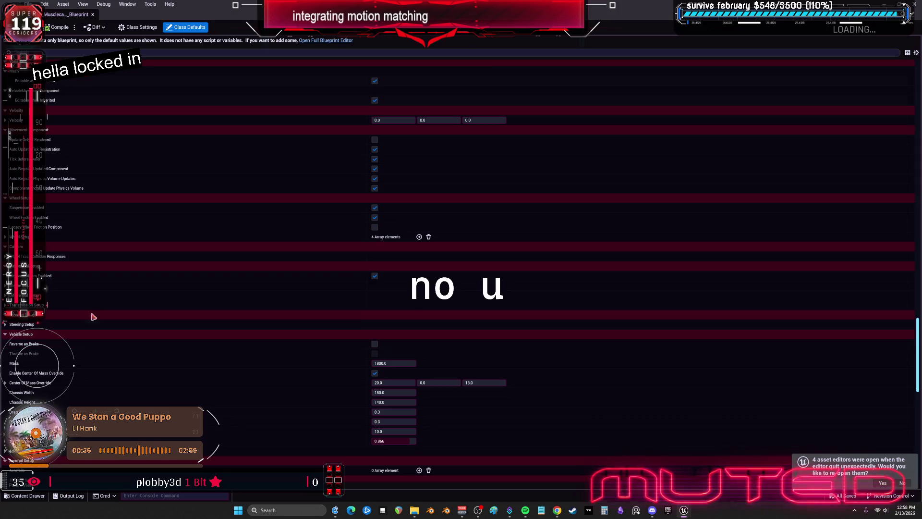
{"action": "left_click", "coordinate": [227, 314]}
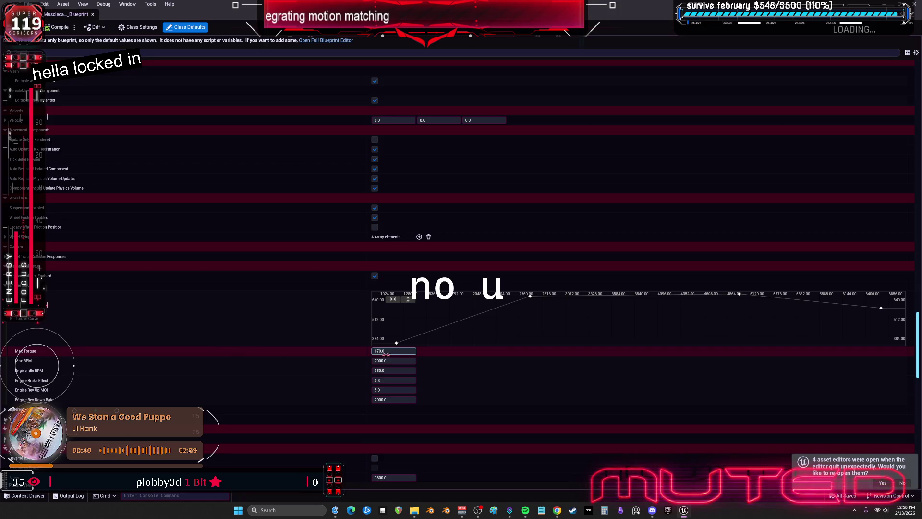
{"action": "left_click", "coordinate": [557, 510]}
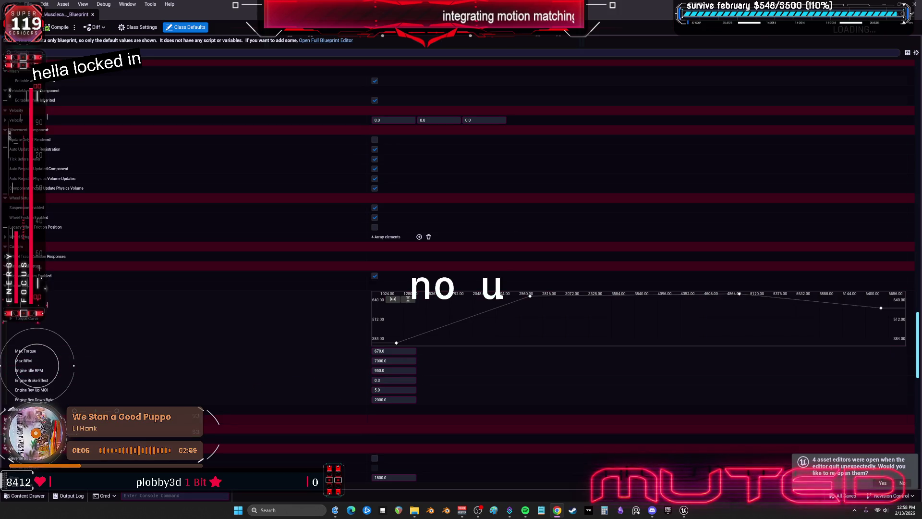
{"action": "left_click", "coordinate": [195, 409]}
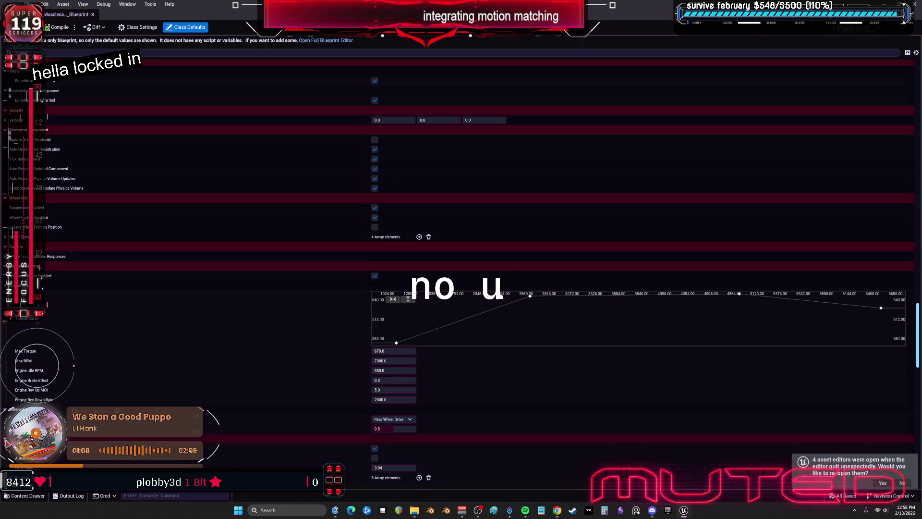
Set Engine Setup Max Torque to 9000 and Max RPM to 25000.
{"action": "scroll", "coordinate": [194, 396], "scroll_direction": "down", "scroll_amount": 1}
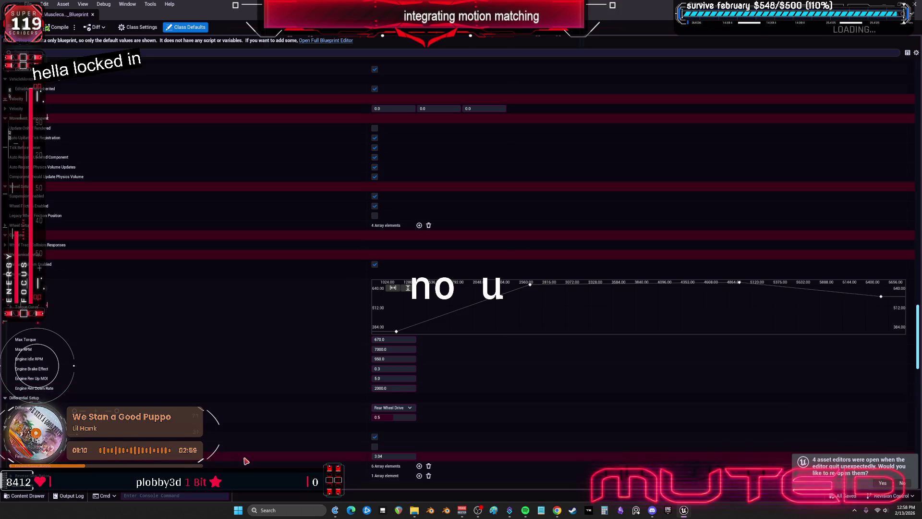
{"action": "left_click", "coordinate": [395, 339]}
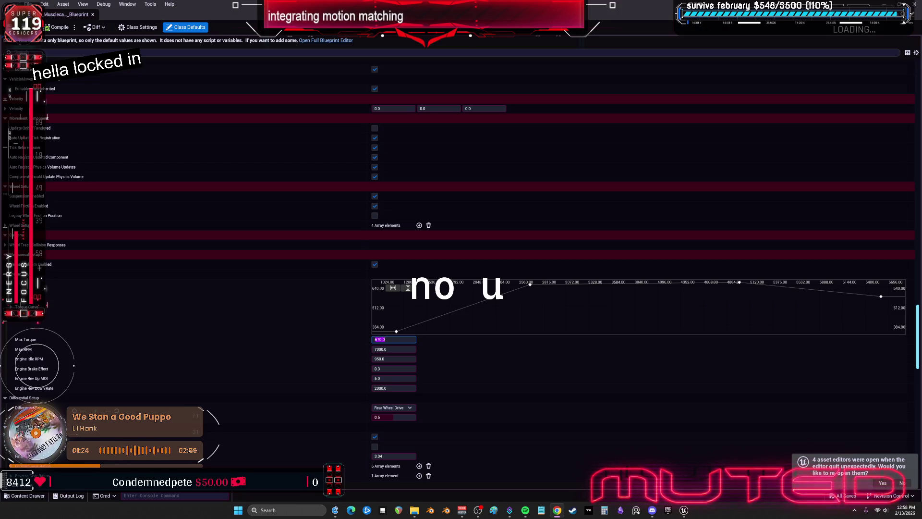
{"action": "key", "text": "Return"}
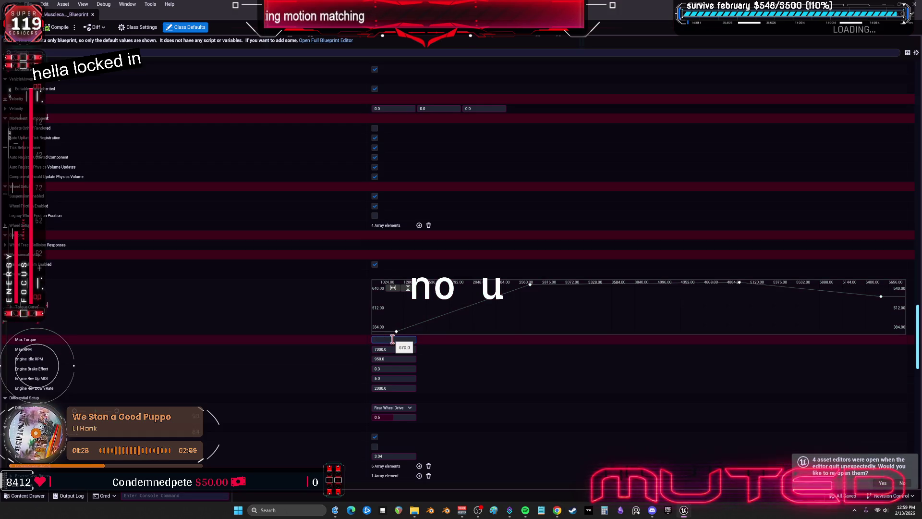
{"action": "key", "text": "Return"}
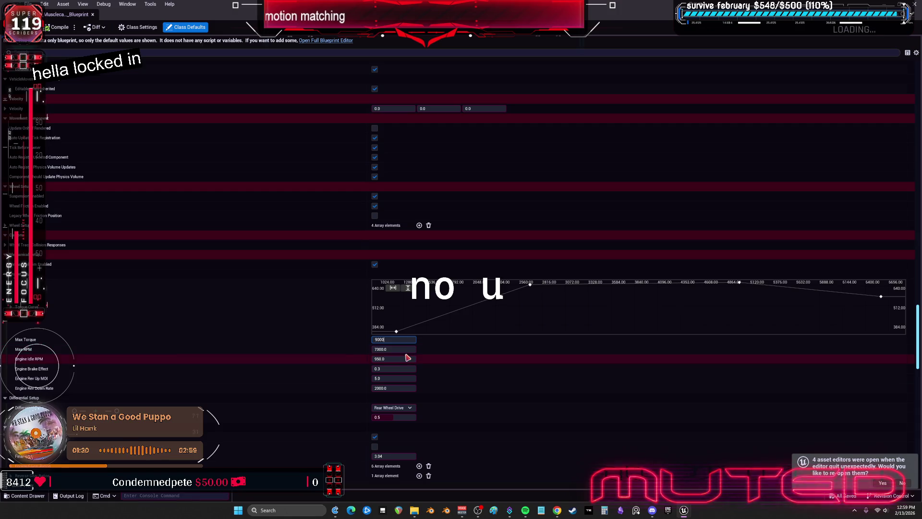
{"action": "left_click", "coordinate": [397, 349]}
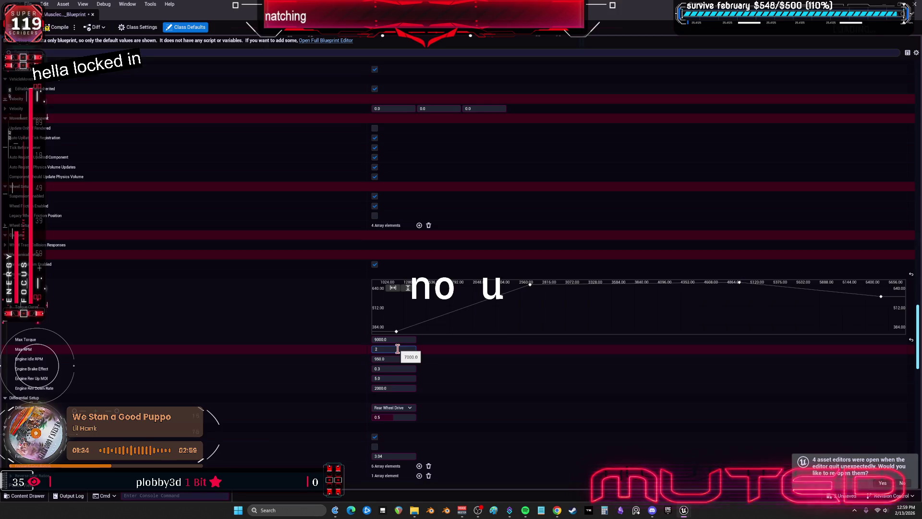
{"action": "key", "text": "Return"}
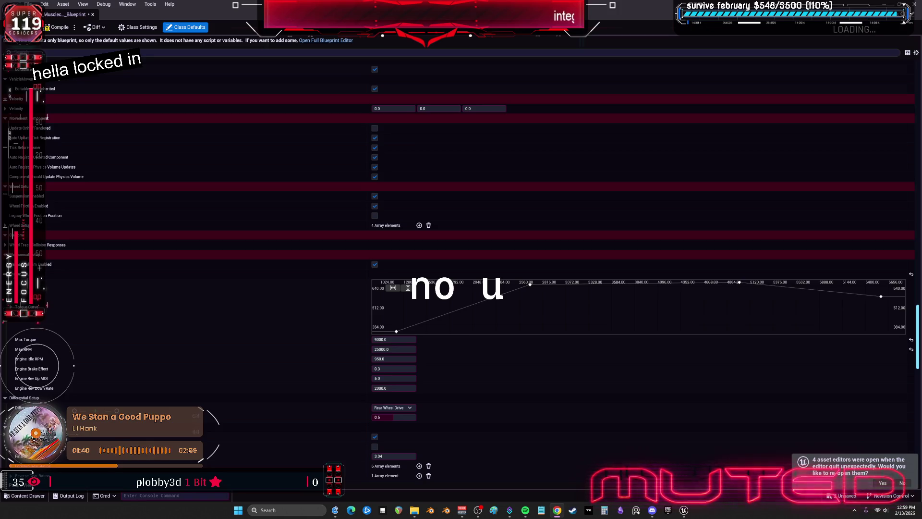
Change Max Torque to 5090 and close the muscle car Blueprint editor.
{"action": "left_click", "coordinate": [402, 339]}
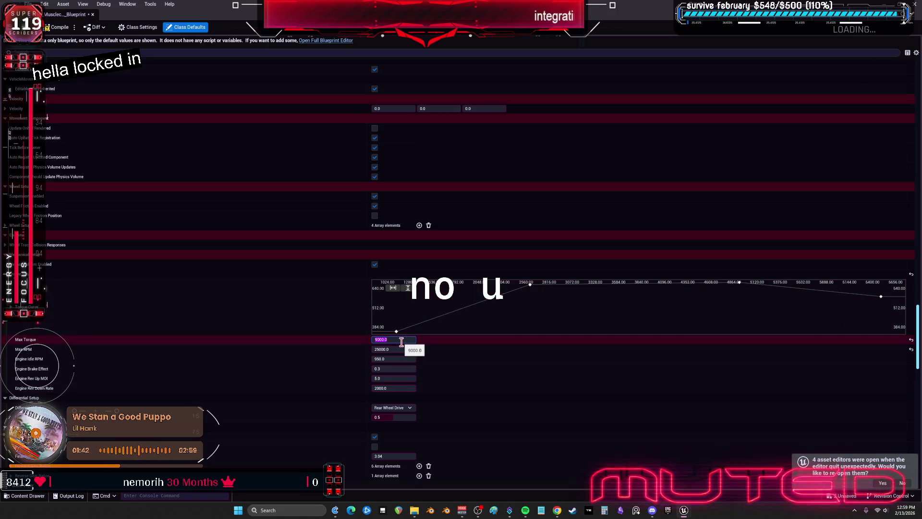
{"action": "type", "text": "5050"}
{"action": "key", "text": "Return"}
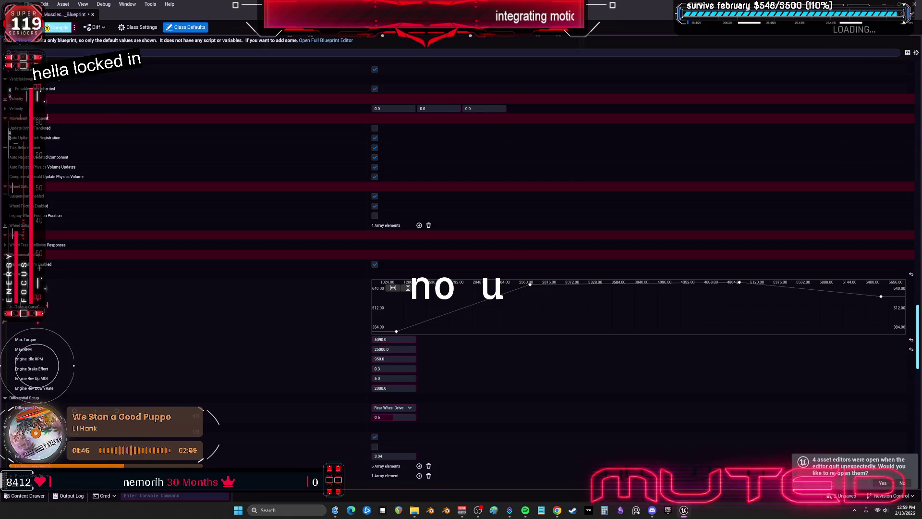
{"action": "left_click", "coordinate": [93, 14]}
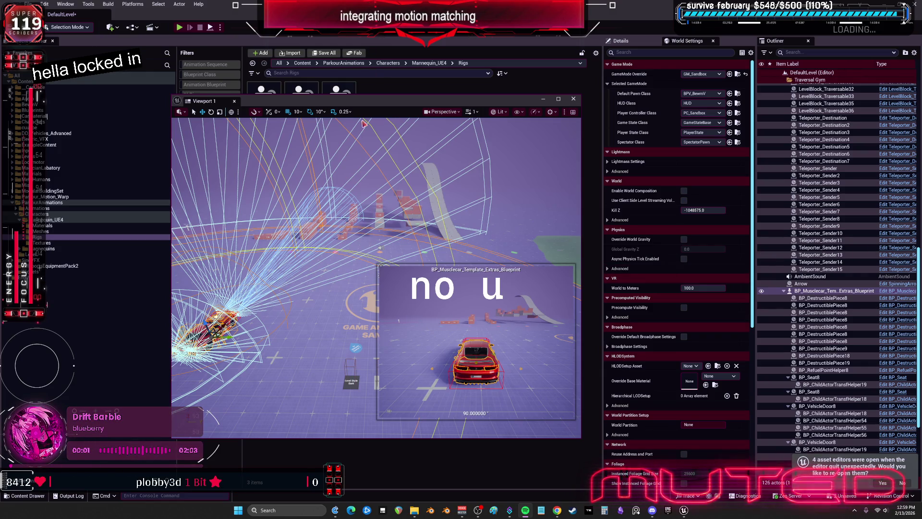
End the running session, maximize the viewport, and board the red car in a new session.
{"action": "key", "text": "Escape"}
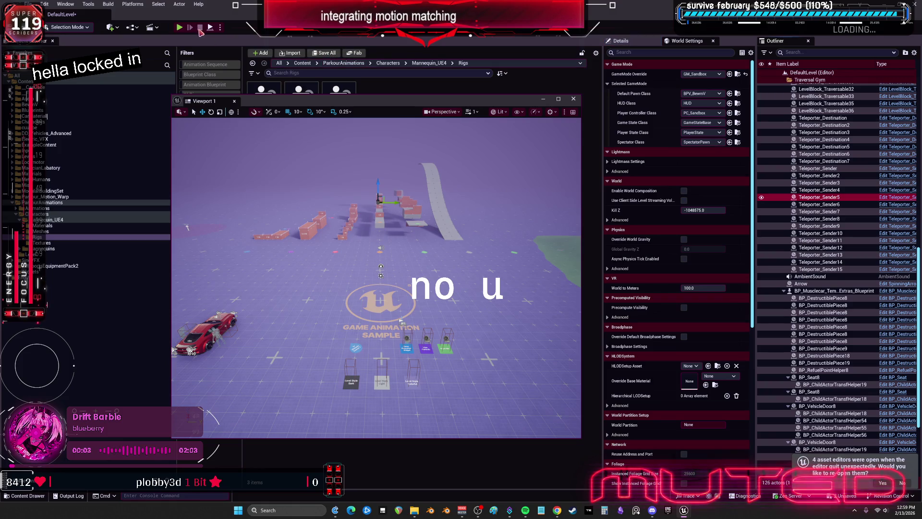
{"action": "left_click", "coordinate": [558, 99]}
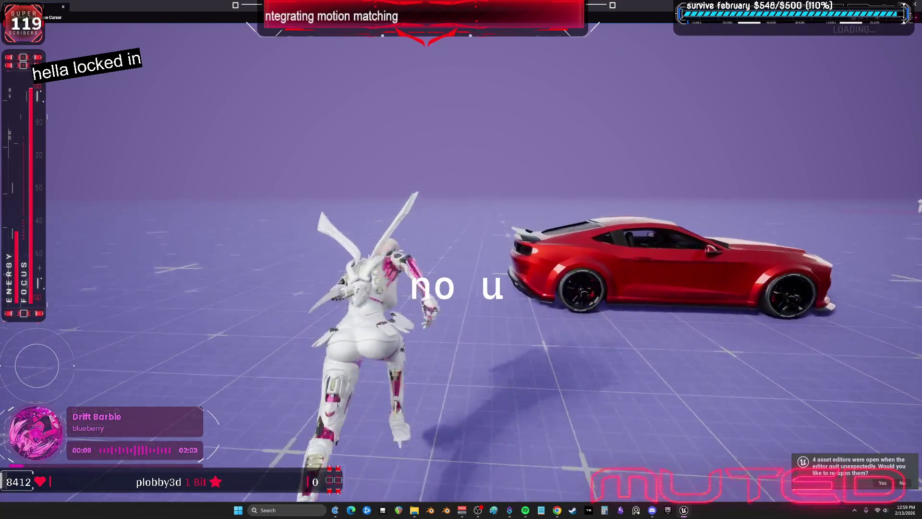
{"action": "key", "text": "w"}
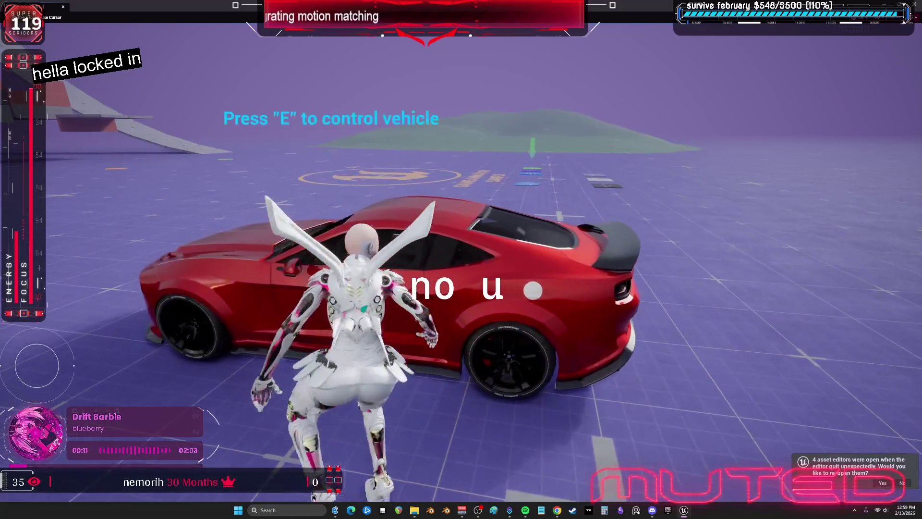
{"action": "key", "text": "e"}
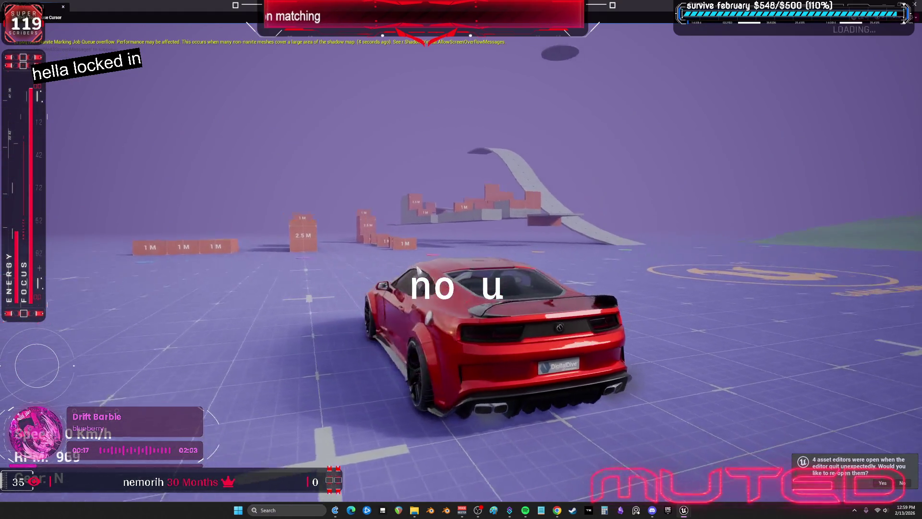
Drive the boosted car up to about 194 km/h, brake and spin it, then end play.
{"action": "key", "text": "w"}
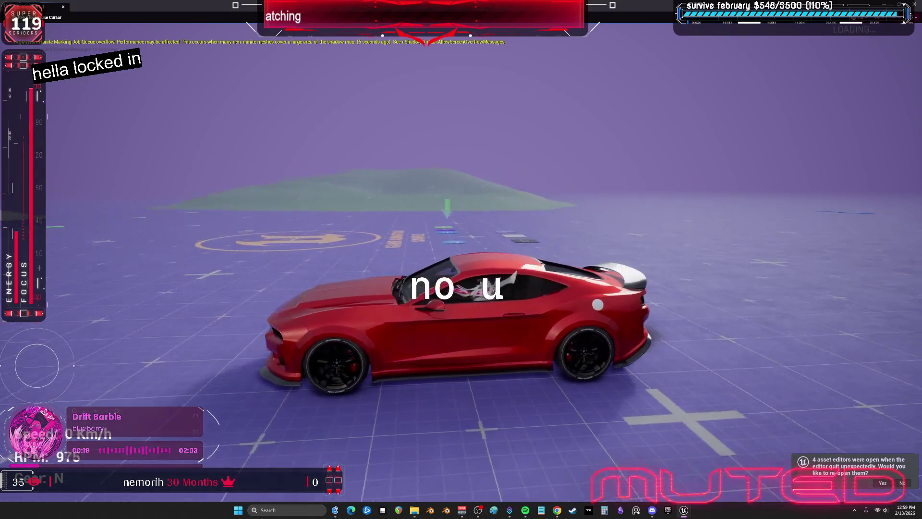
{"action": "key", "text": "s"}
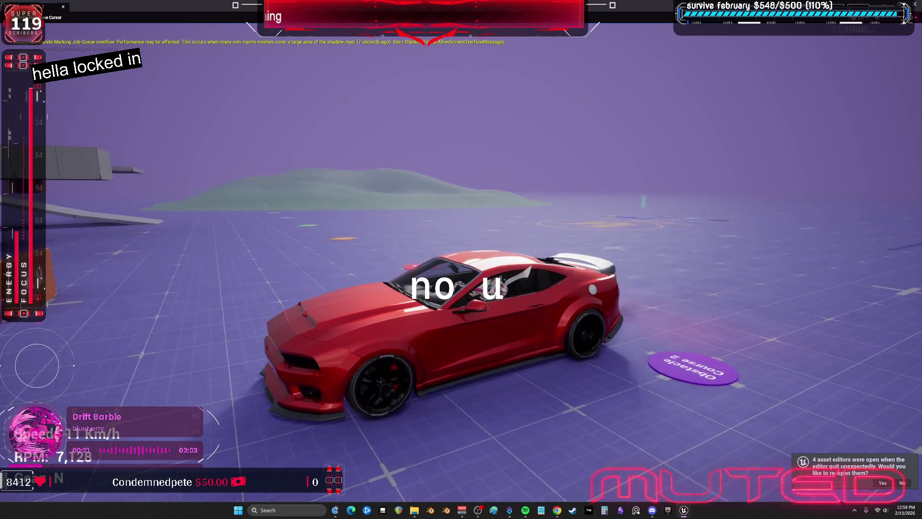
{"action": "key", "text": "w"}
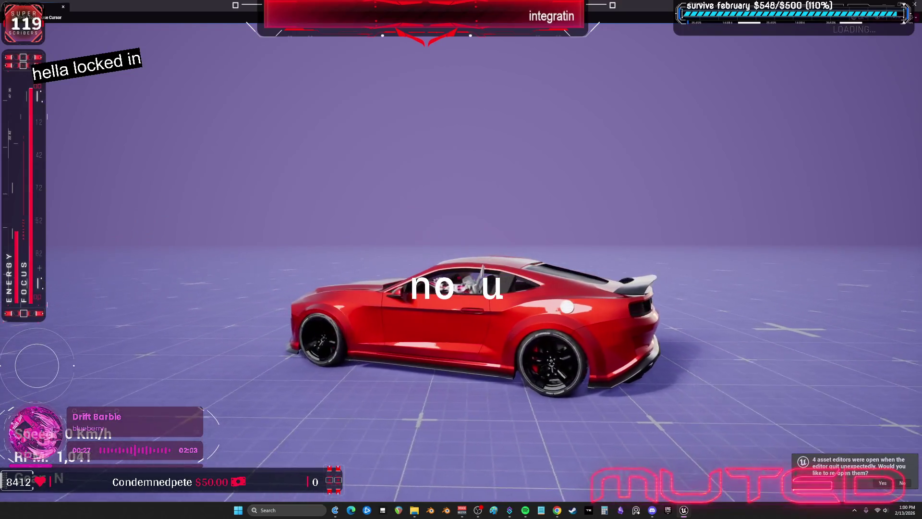
{"action": "key", "text": "s"}
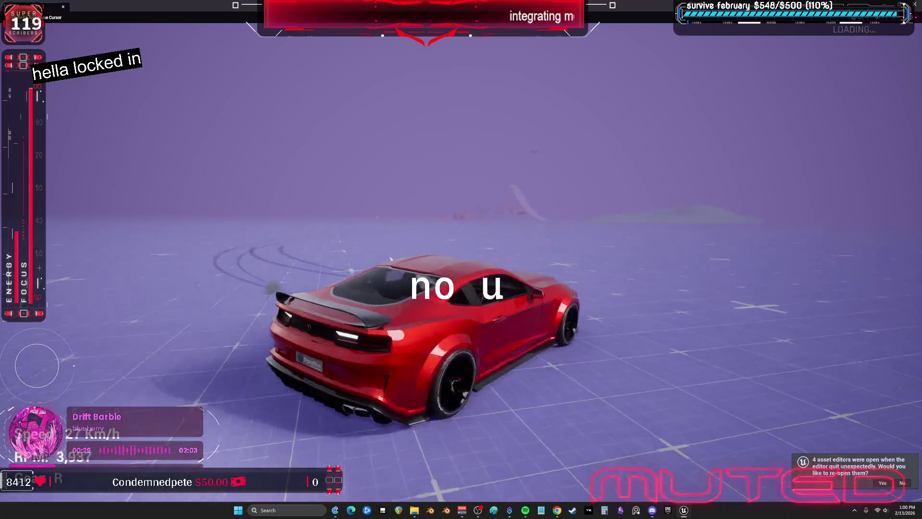
{"action": "key", "text": "w"}
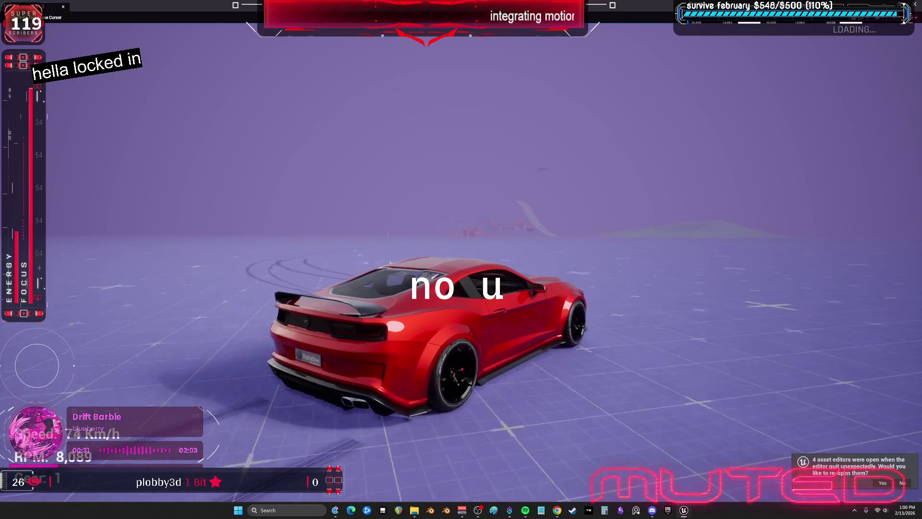
{"action": "key", "text": "a"}
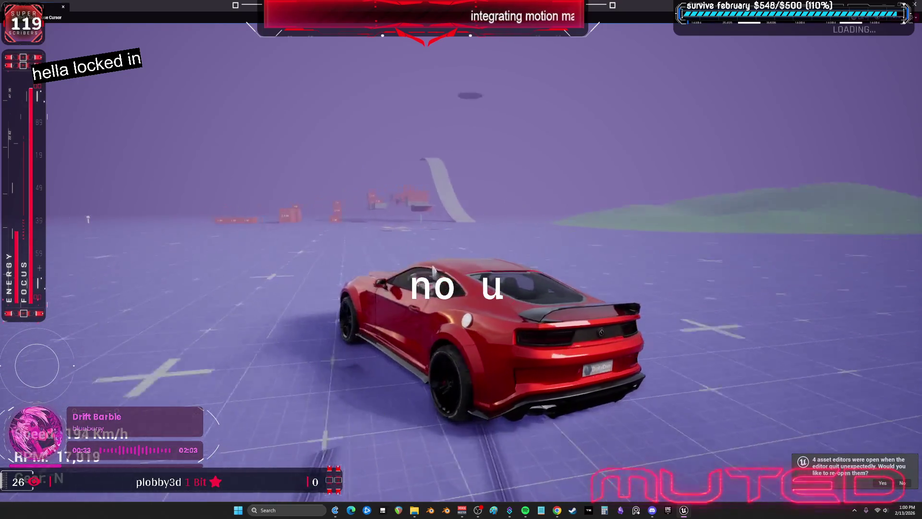
{"action": "key", "text": "Escape"}
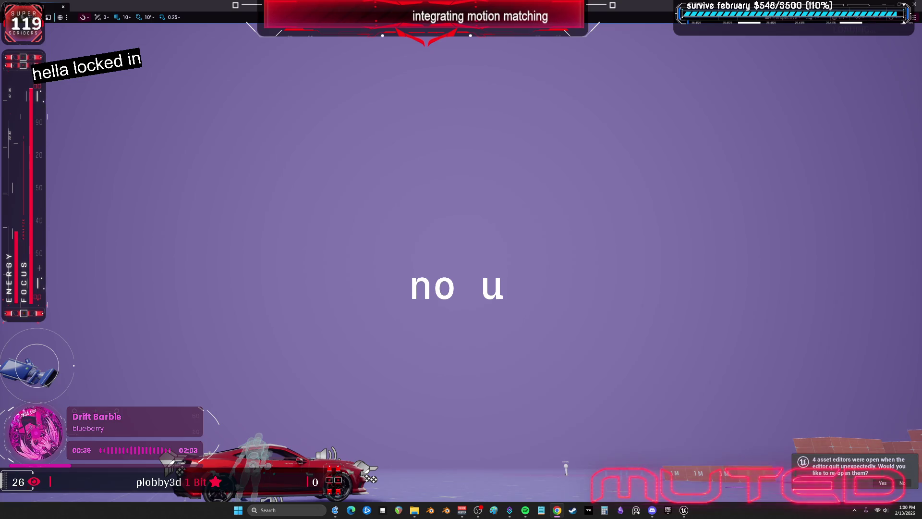
Restore Viewport 1 to a floating window and open BP_Musclecar for editing.
{"action": "double_click", "coordinate": [498, 4]}
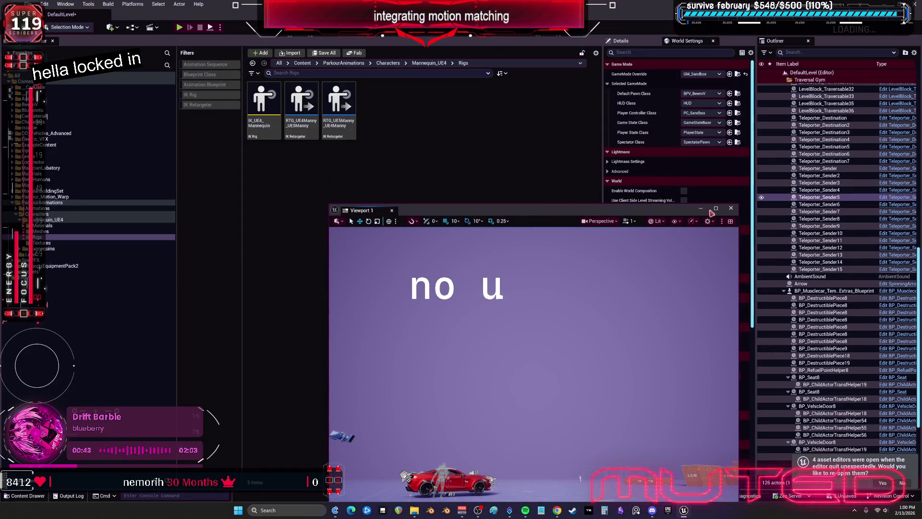
{"action": "left_click_drag", "start_coordinate": [654, 217], "coordinate": [513, 138]}
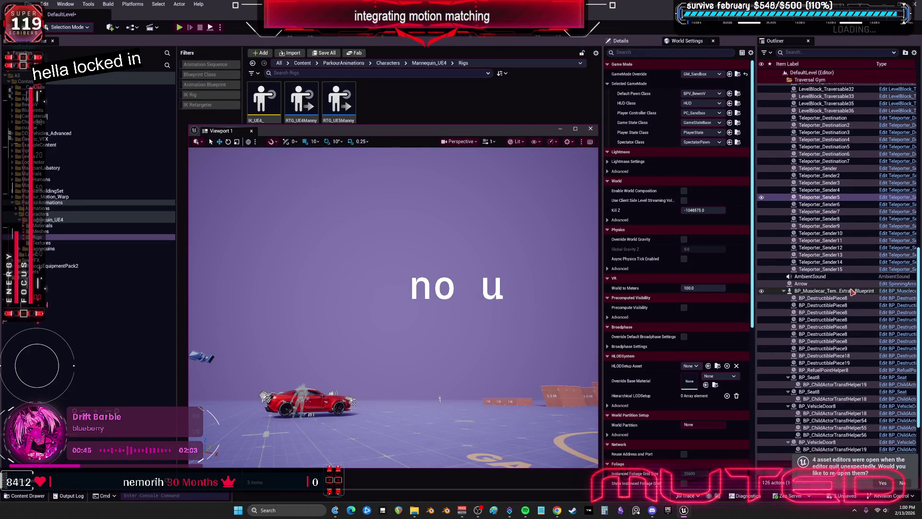
{"action": "left_click", "coordinate": [817, 291]}
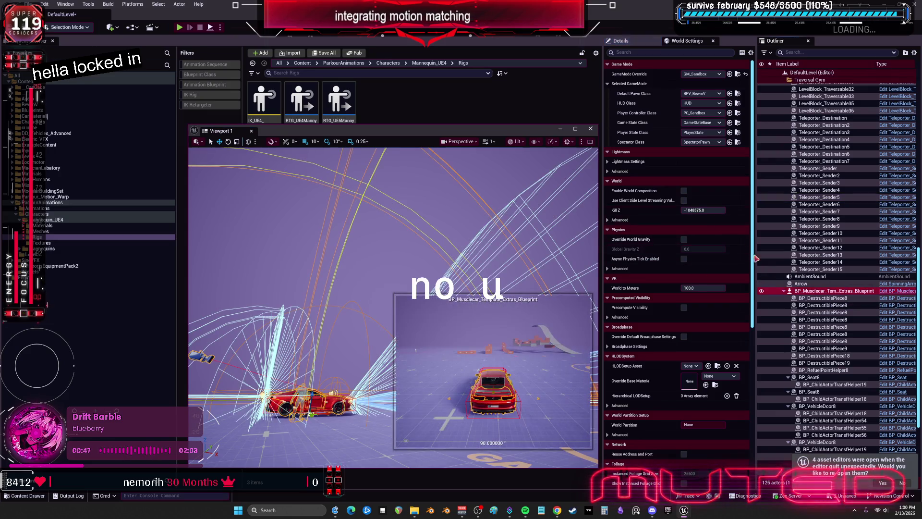
{"action": "left_click", "coordinate": [904, 291]}
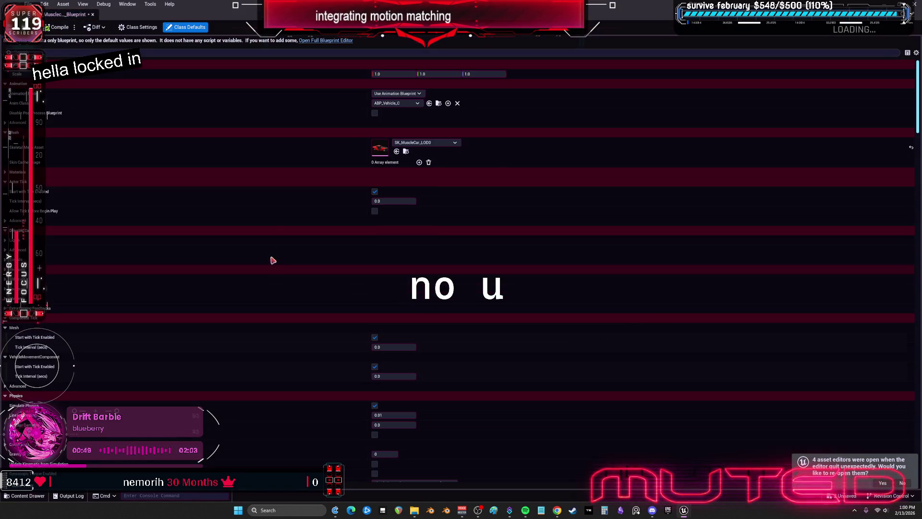
Review Mass 1800.0, Transmission Setup and the Engine Setup torque curve, then close the editor.
{"action": "mouse_move", "coordinate": [918, 91]}
{"action": "left_mouse_down"}
{"action": "mouse_move", "coordinate": [918, 321]}
{"action": "mouse_move", "coordinate": [918, 298]}
{"action": "left_mouse_up"}
{"action": "scroll", "coordinate": [241, 364], "scroll_direction": "down", "scroll_amount": 15}
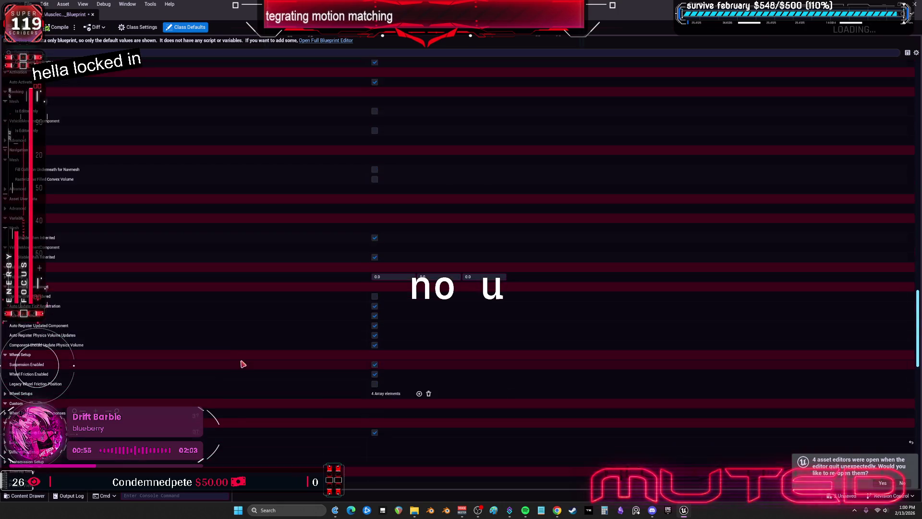
{"action": "left_click", "coordinate": [374, 220]}
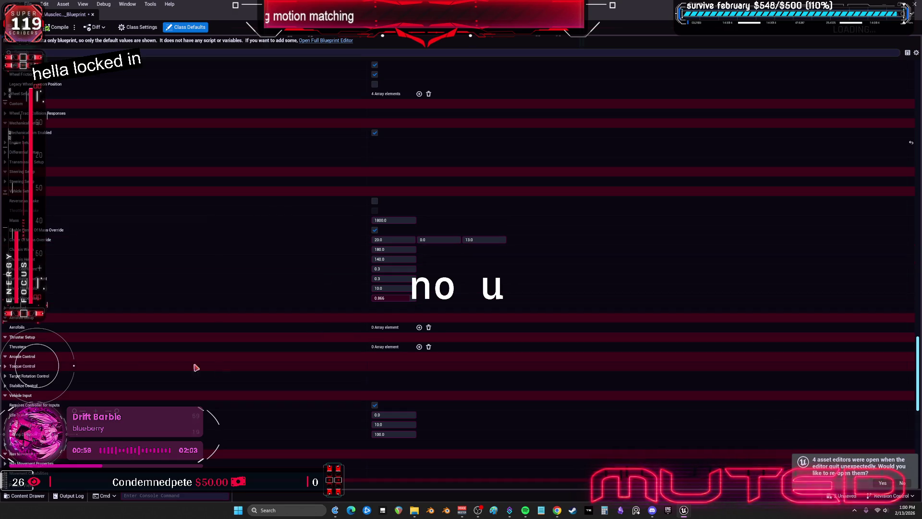
{"action": "scroll", "coordinate": [79, 349], "scroll_direction": "down", "scroll_amount": 4}
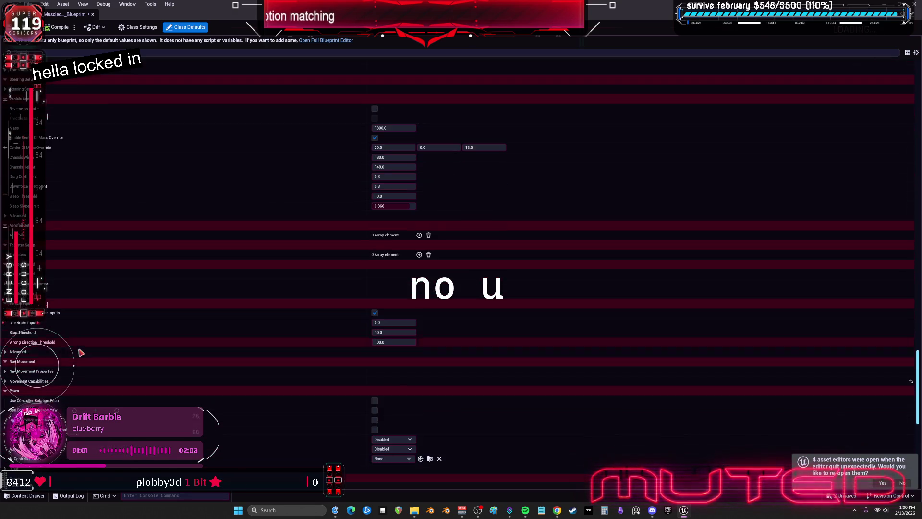
{"action": "right_click", "coordinate": [82, 349]}
{"action": "scroll", "coordinate": [183, 312], "scroll_direction": "up", "scroll_amount": 5}
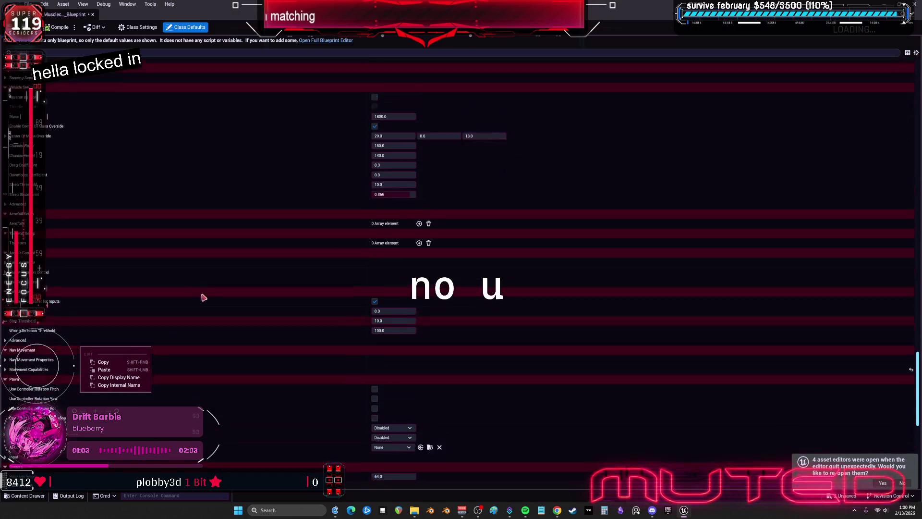
{"action": "left_click", "coordinate": [5, 185]}
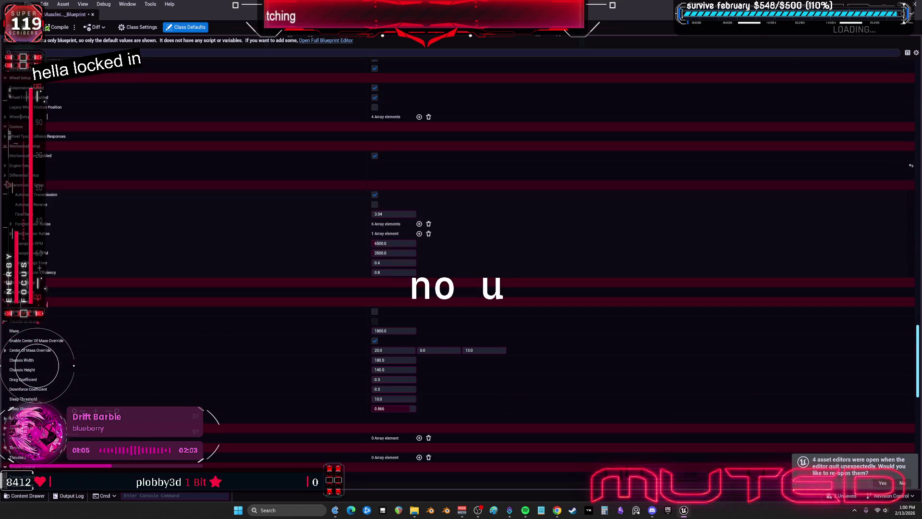
{"action": "left_click", "coordinate": [344, 165]}
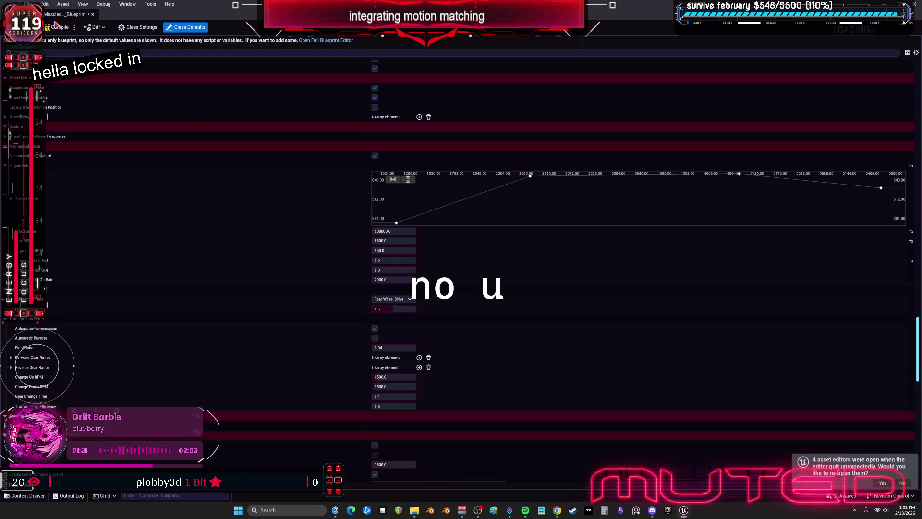
{"action": "left_click", "coordinate": [912, 7]}
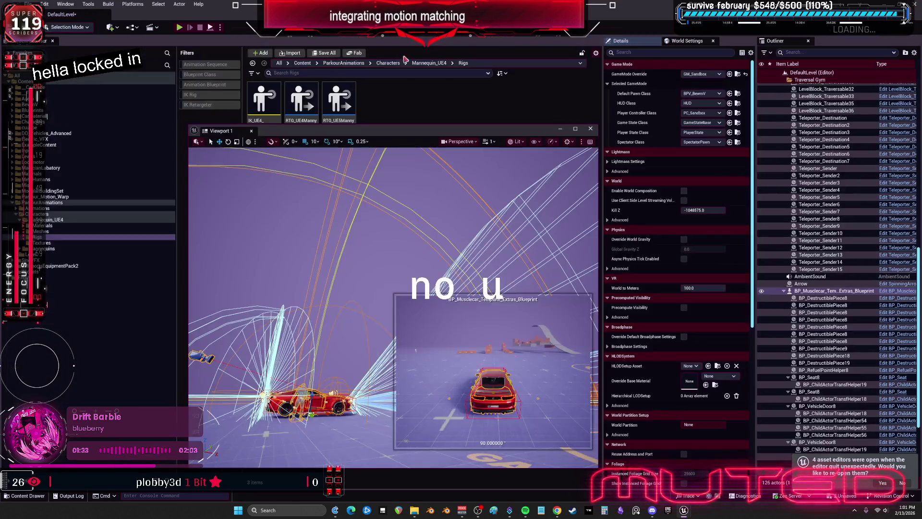
Start full-screen play, run the character around to the red car and get in.
{"action": "key", "text": "alt+p"}
{"action": "key", "text": "F11"}
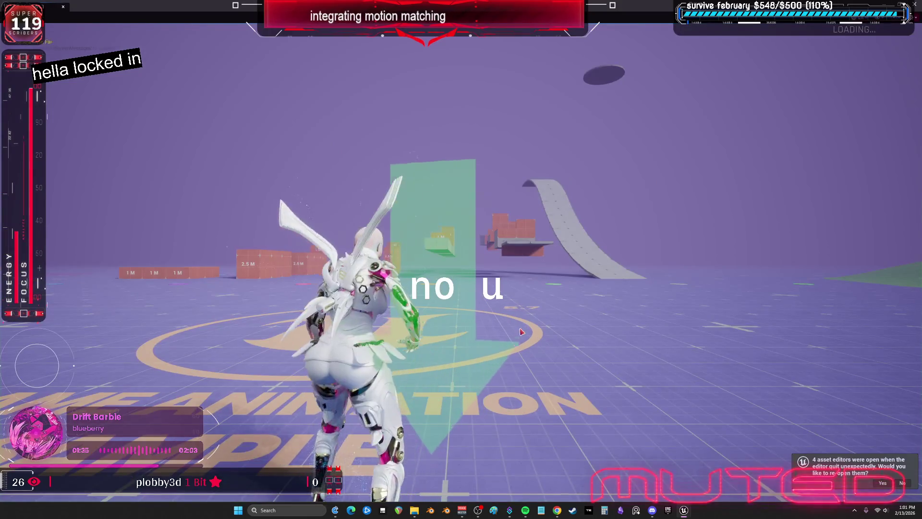
{"action": "key", "text": "w"}
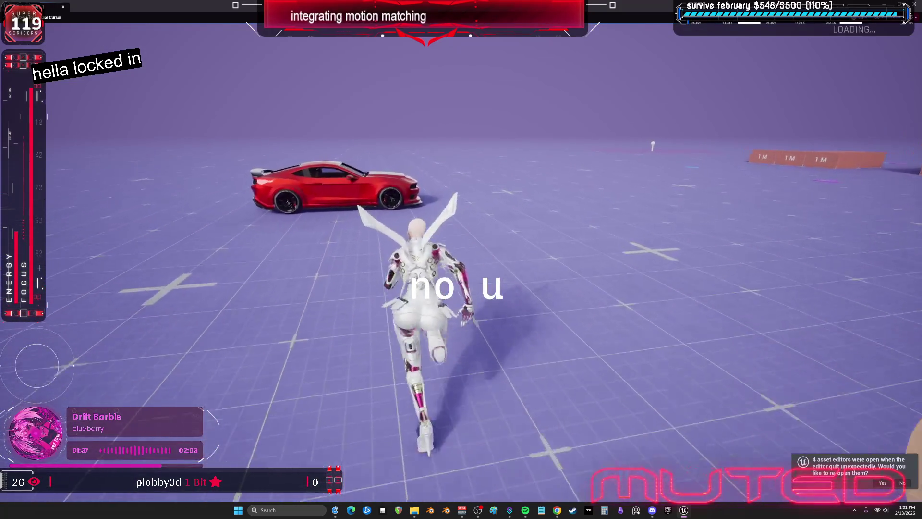
{"action": "key", "text": "w"}
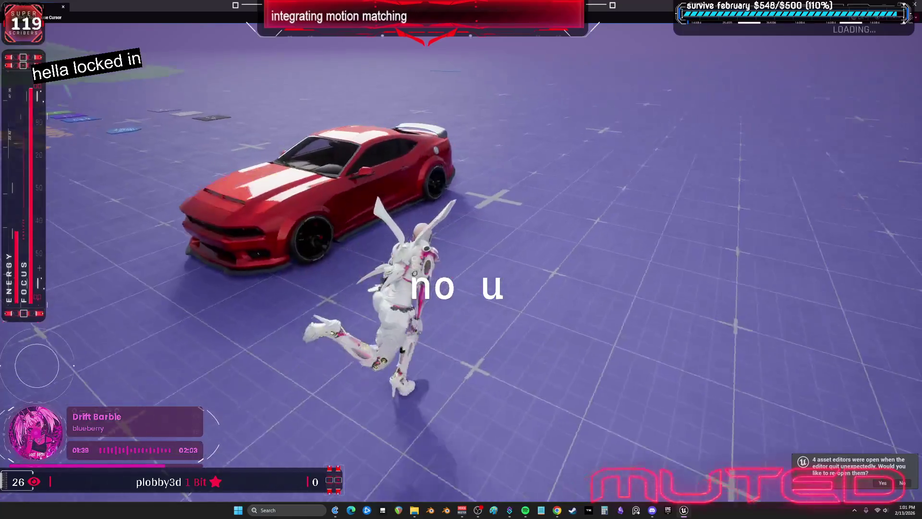
{"action": "key", "text": "w"}
{"action": "key", "text": "e"}
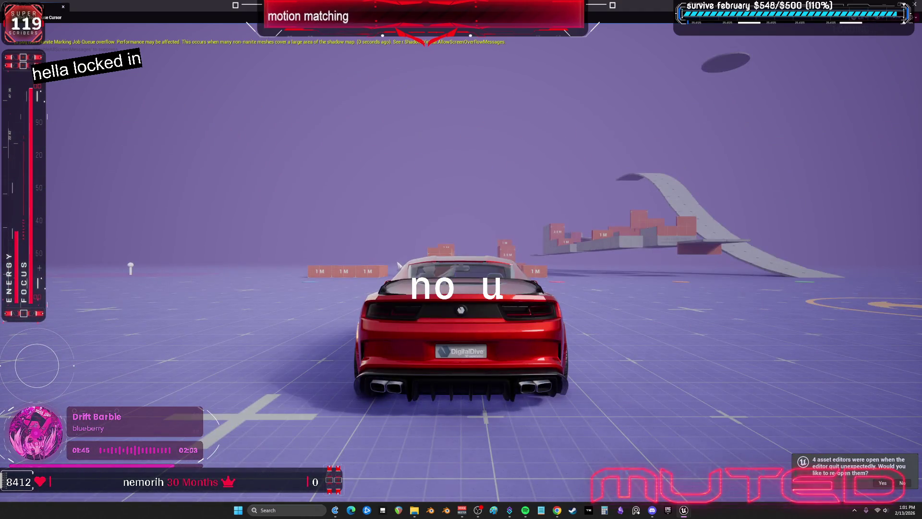
Drive the car into the obstacle boxes and up the ramp, end play, and restore the viewport.
{"action": "key", "text": "w"}
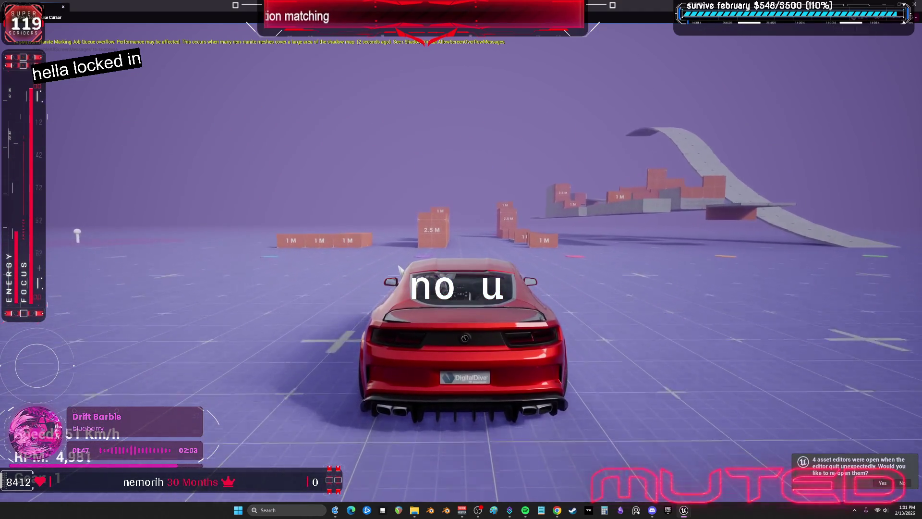
{"action": "key", "text": "a"}
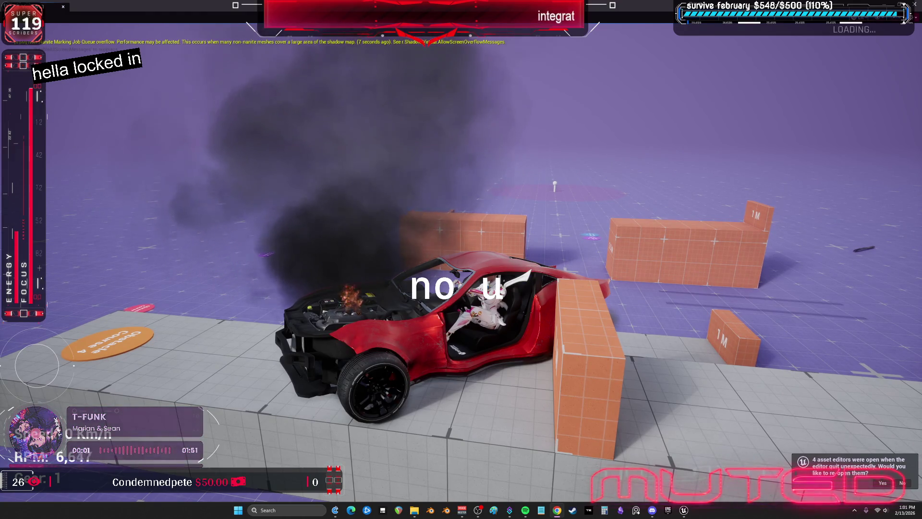
{"action": "key", "text": "Escape"}
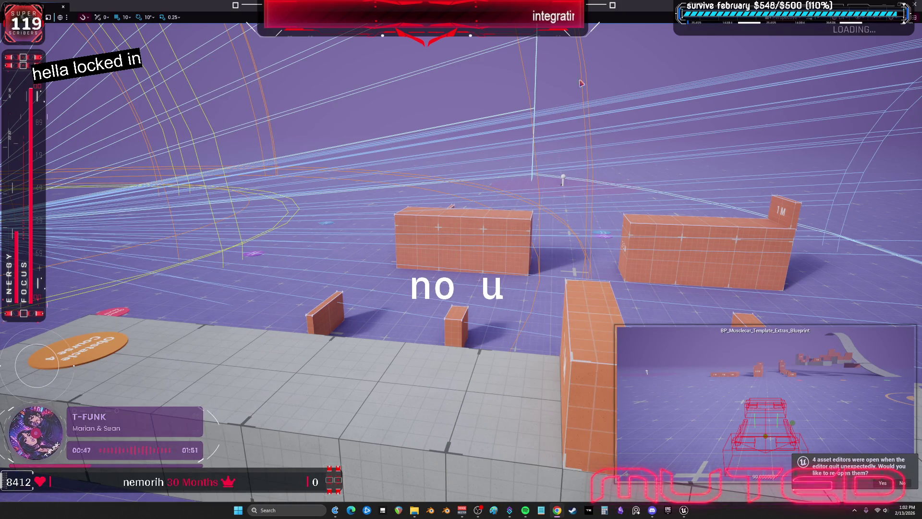
{"action": "double_click", "coordinate": [655, 10]}
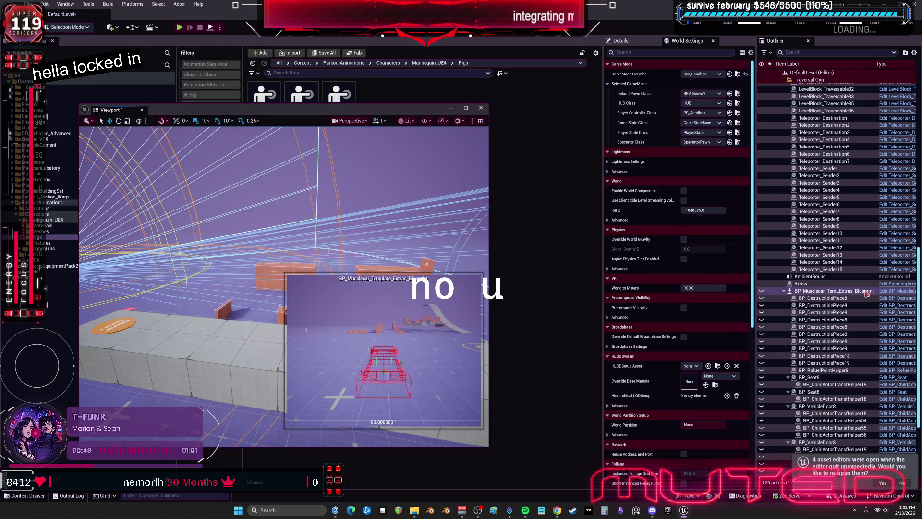
Open the muscle car Blueprint in the full editor's Viewport tab and select the body mesh.
{"action": "left_click", "coordinate": [892, 293]}
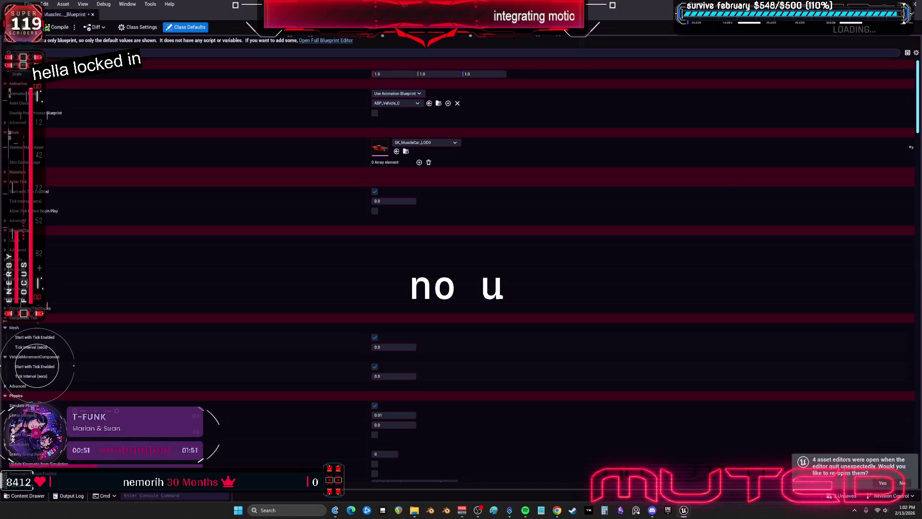
{"action": "left_click", "coordinate": [330, 42]}
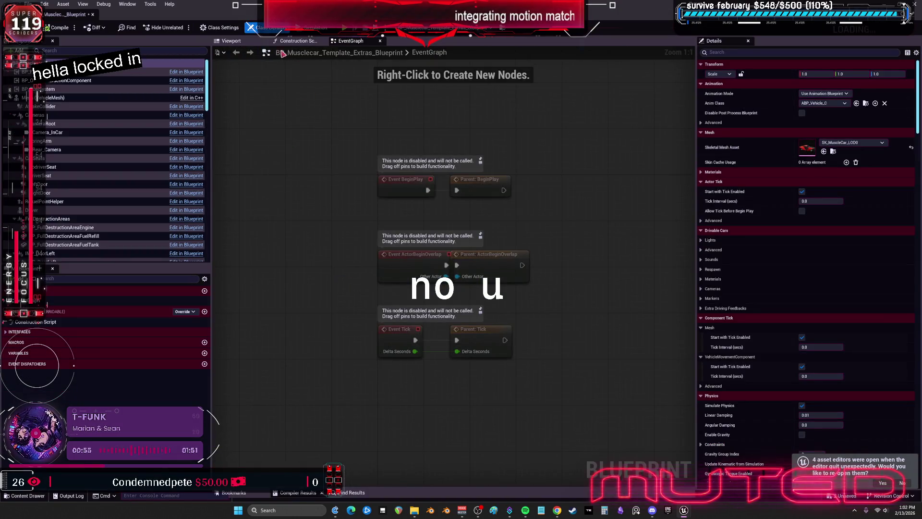
{"action": "left_click", "coordinate": [229, 41]}
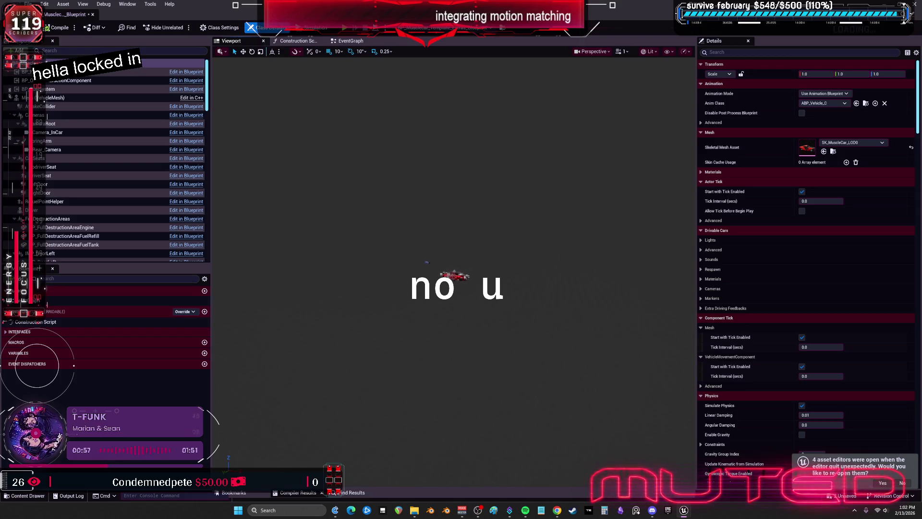
{"action": "mouse_move", "coordinate": [431, 284]}
{"action": "left_mouse_down"}
{"action": "mouse_move", "coordinate": [528, 379]}
{"action": "mouse_move", "coordinate": [480, 346]}
{"action": "mouse_move", "coordinate": [455, 381]}
{"action": "left_mouse_up"}
{"action": "left_click", "coordinate": [455, 381]}
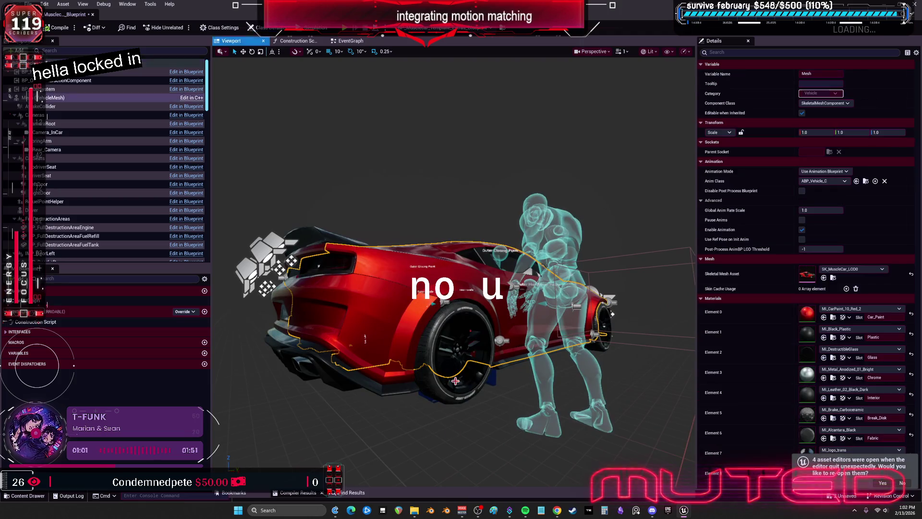
Inspect wheel_handler_L and wheel_handler_R, undoing an accidental scale change on wheel_handler_R.
{"action": "scroll", "coordinate": [144, 175], "scroll_direction": "down", "scroll_amount": 10}
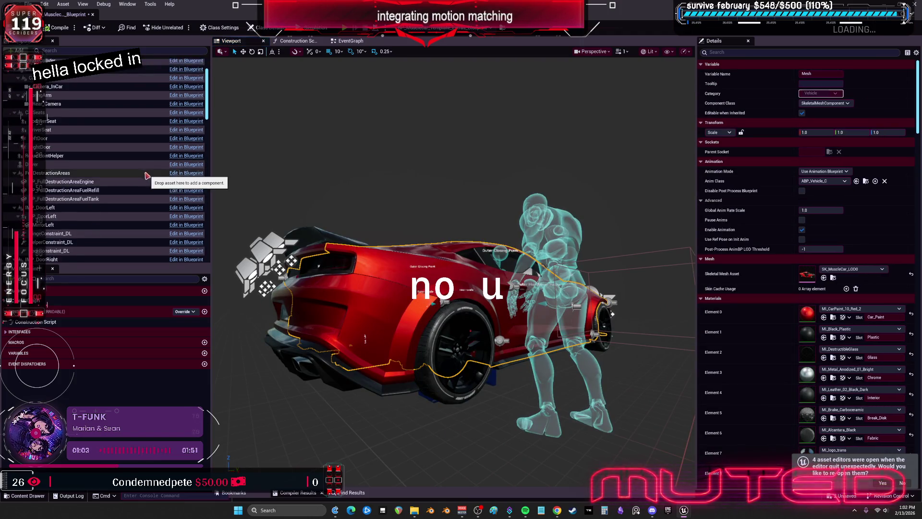
{"action": "scroll", "coordinate": [144, 174], "scroll_direction": "down", "scroll_amount": 15}
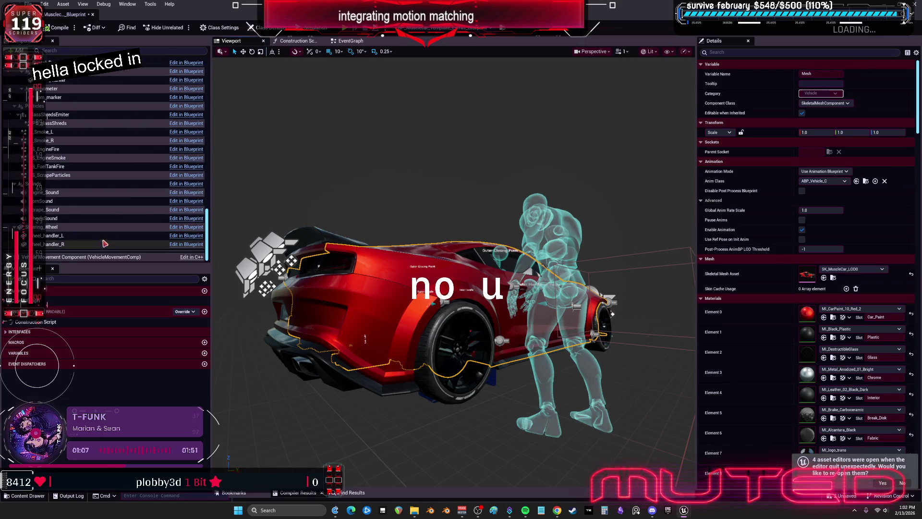
{"action": "left_click", "coordinate": [101, 237]}
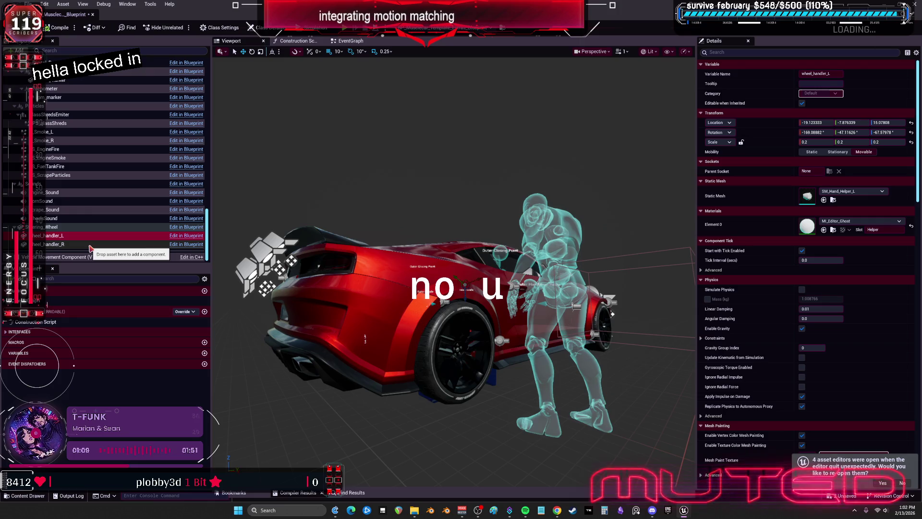
{"action": "left_click", "coordinate": [91, 246]}
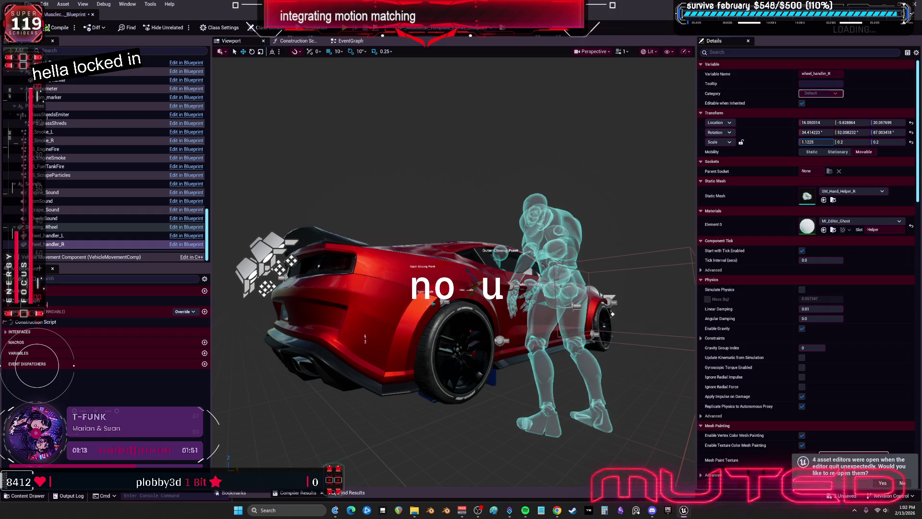
{"action": "left_click_drag", "start_coordinate": [608, 134], "coordinate": [609, 143]}
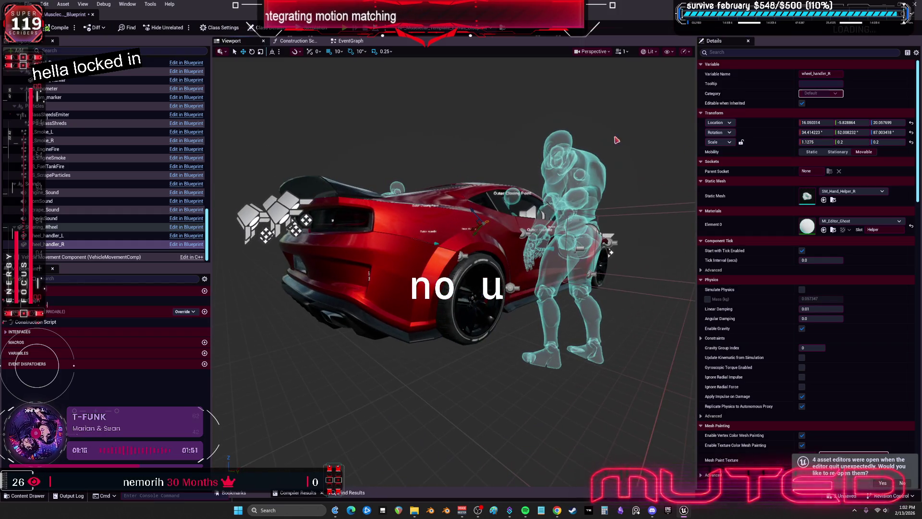
{"action": "key", "text": "ctrl+z"}
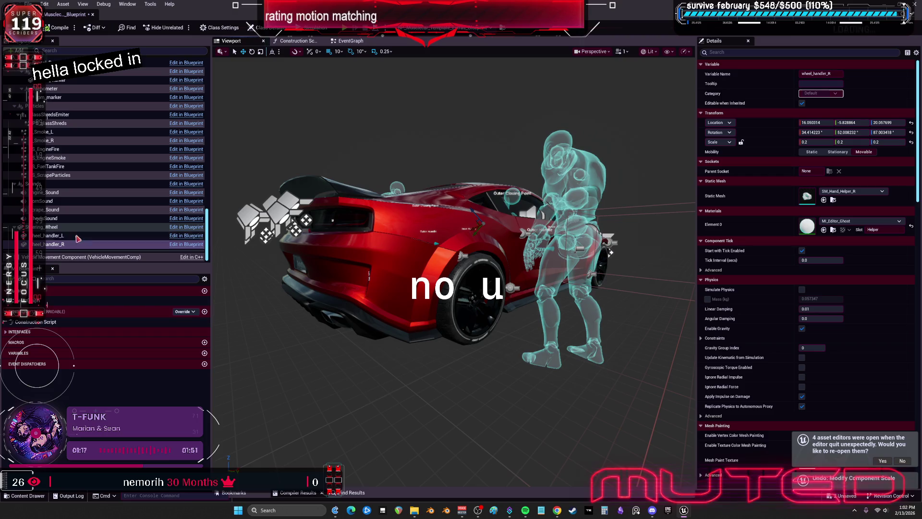
Scroll back up the component list and select the car's body mesh component.
{"action": "scroll", "coordinate": [71, 186], "scroll_direction": "up", "scroll_amount": 6}
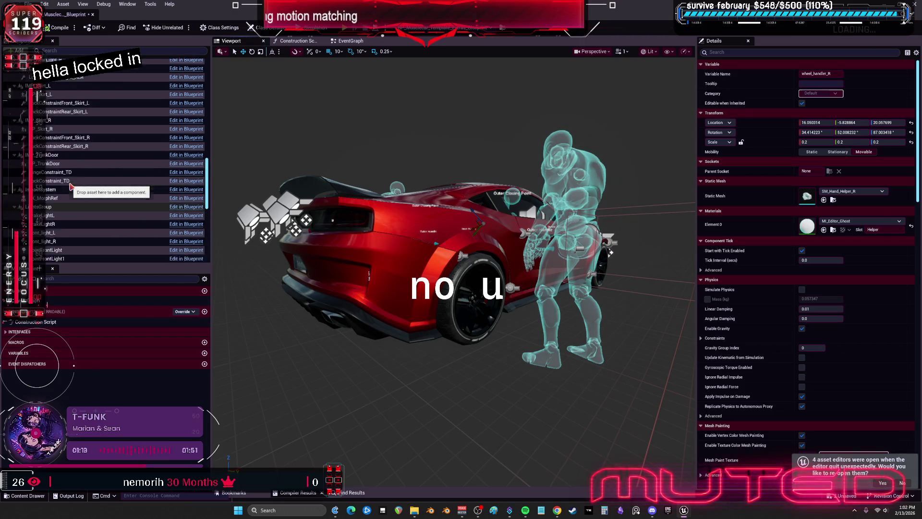
{"action": "scroll", "coordinate": [71, 186], "scroll_direction": "up", "scroll_amount": 5}
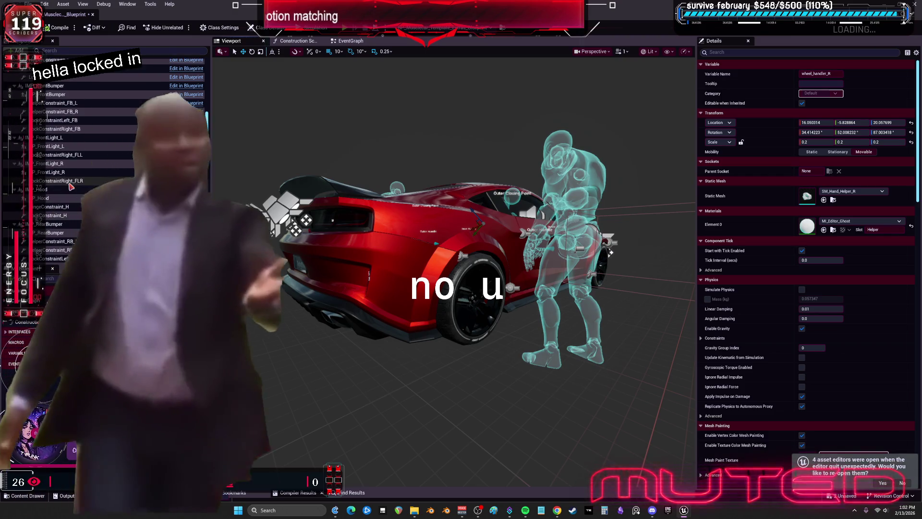
{"action": "scroll", "coordinate": [71, 186], "scroll_direction": "up", "scroll_amount": 5}
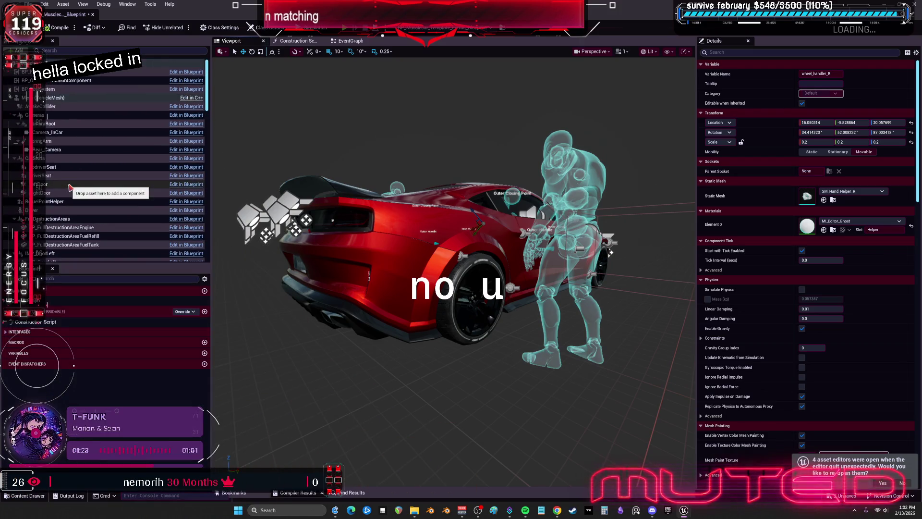
{"action": "left_click", "coordinate": [57, 98]}
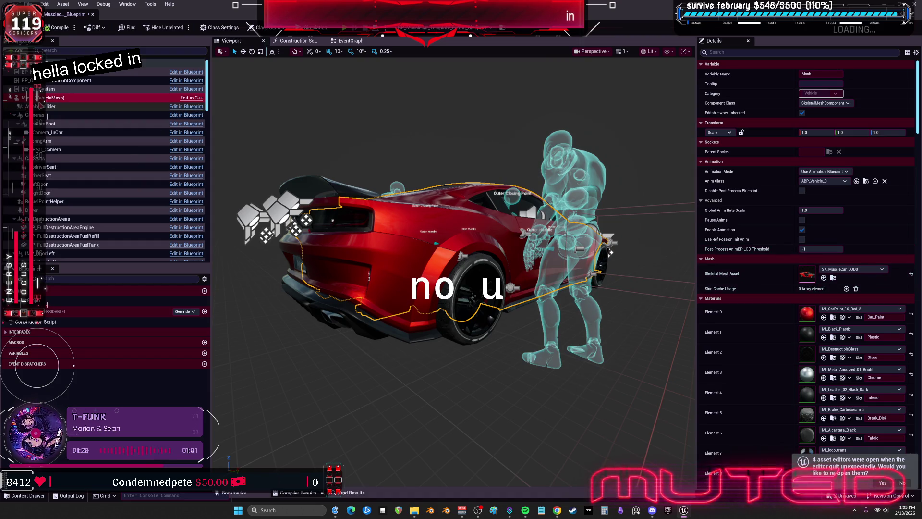
Collapse and inspect the Seats, FullDestructionAreas, bumper, skirt and LightsGroup components in the tree.
{"action": "left_click", "coordinate": [15, 124]}
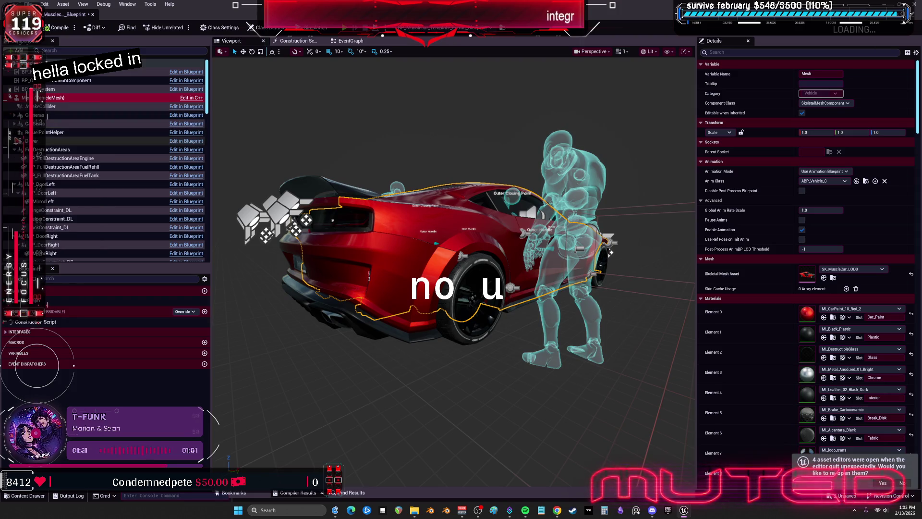
{"action": "left_click", "coordinate": [19, 149]}
{"action": "left_click", "coordinate": [15, 150]}
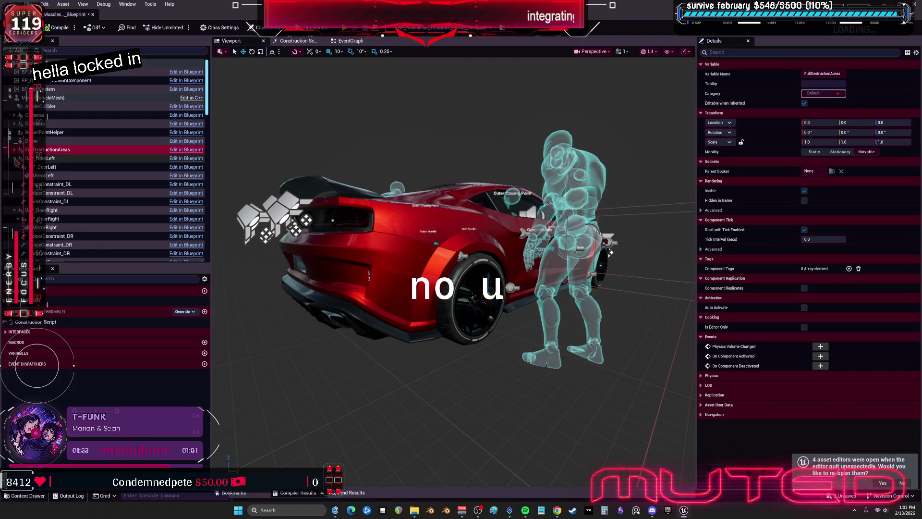
{"action": "double_click", "coordinate": [17, 176]}
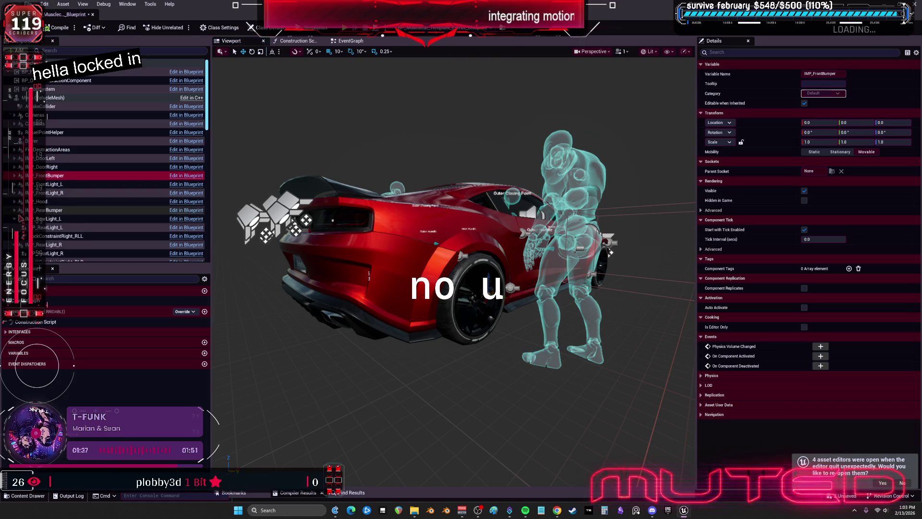
{"action": "scroll", "coordinate": [120, 159], "scroll_direction": "down", "scroll_amount": 3}
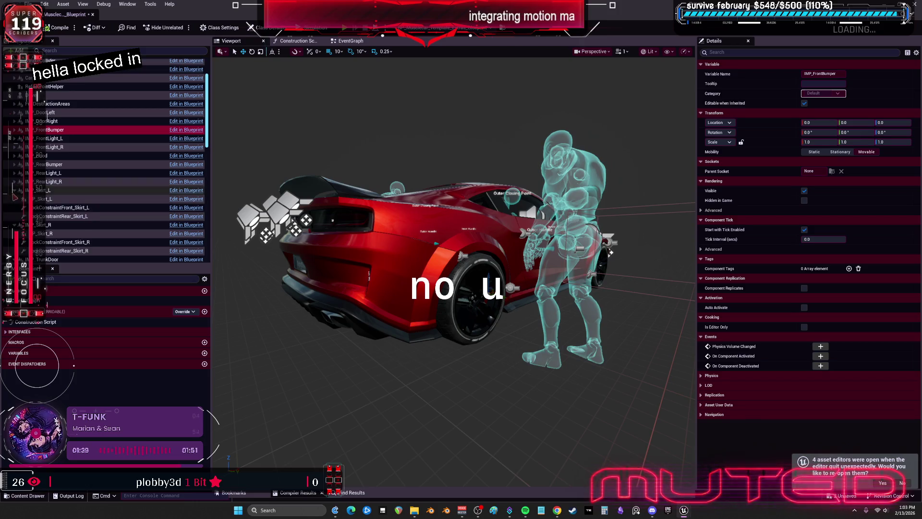
{"action": "double_click", "coordinate": [18, 190]}
{"action": "left_click", "coordinate": [15, 199]}
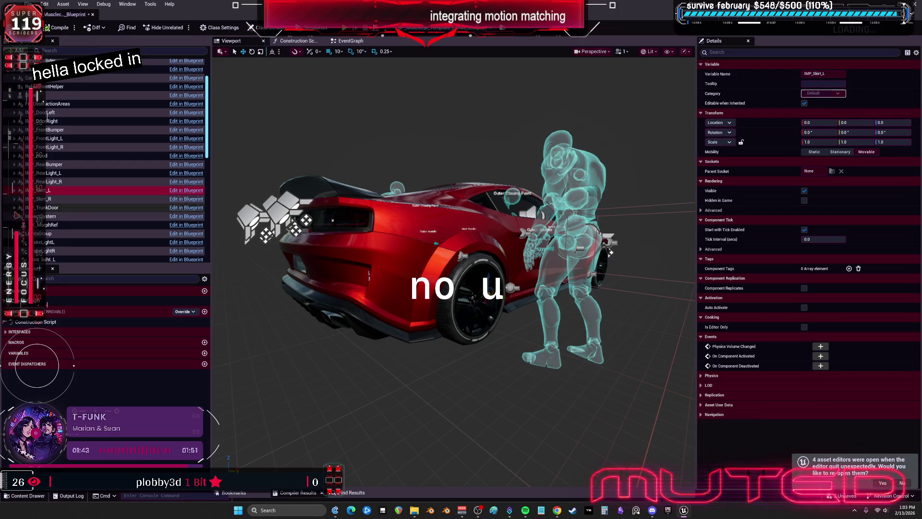
{"action": "scroll", "coordinate": [47, 118], "scroll_direction": "down", "scroll_amount": 3}
{"action": "left_click", "coordinate": [22, 179]}
Scroll down and inspect the Vehicle Movement Component settings.
{"action": "scroll", "coordinate": [21, 179], "scroll_direction": "down", "scroll_amount": 2}
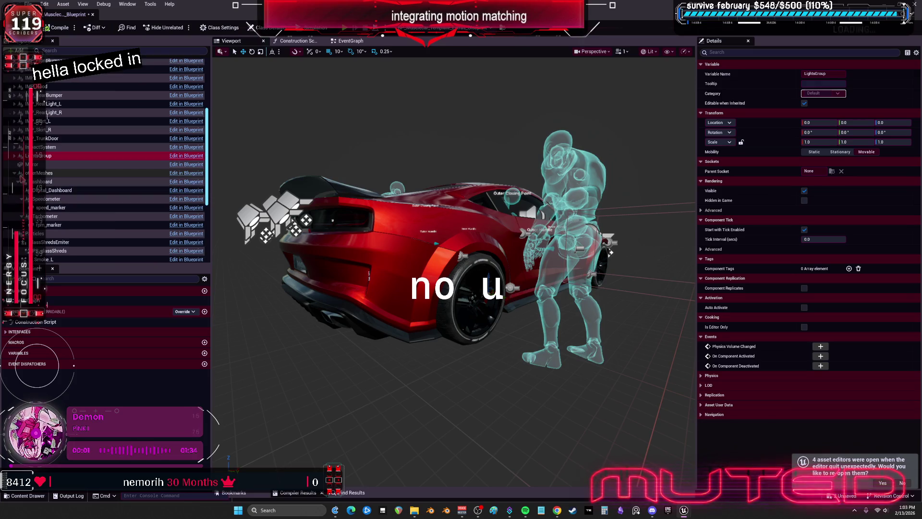
{"action": "scroll", "coordinate": [69, 200], "scroll_direction": "down", "scroll_amount": 8}
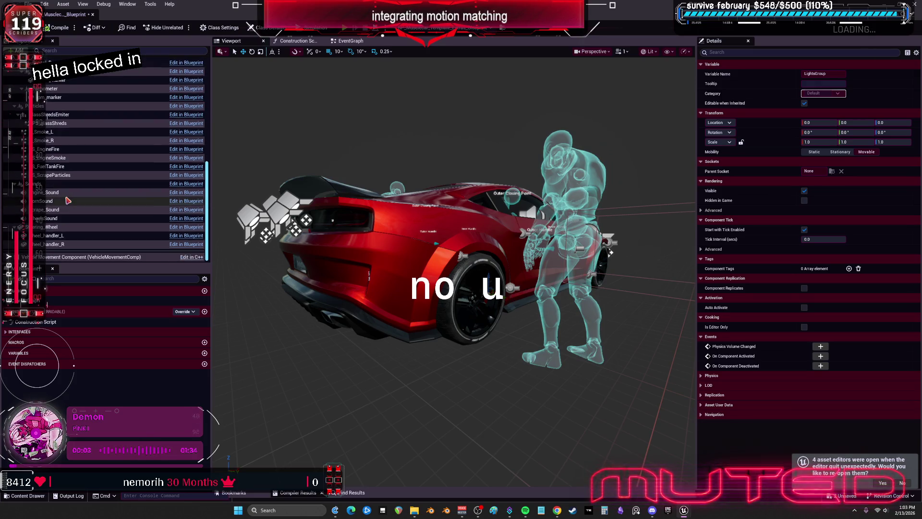
{"action": "left_click", "coordinate": [149, 257]}
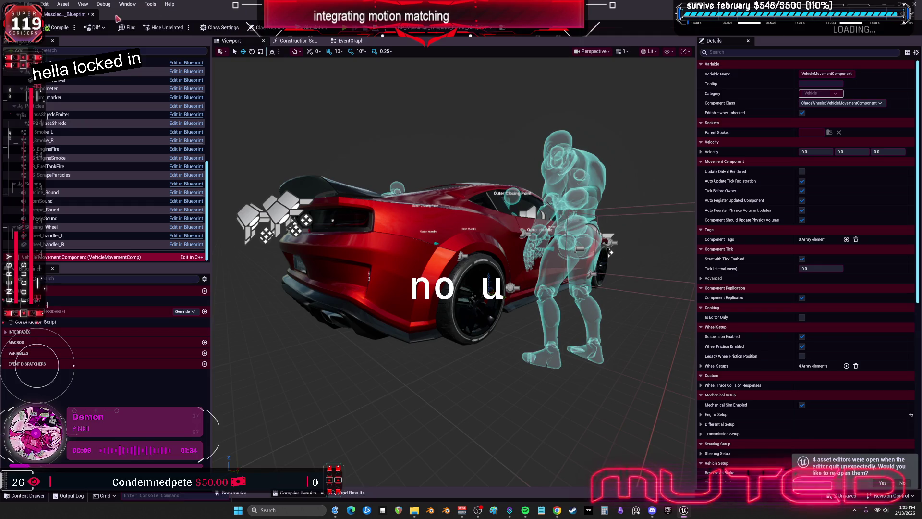
Return to the level editor, move the floating viewport aside, and open the Extras blueprint's context menu.
{"action": "key", "text": "alt+Tab"}
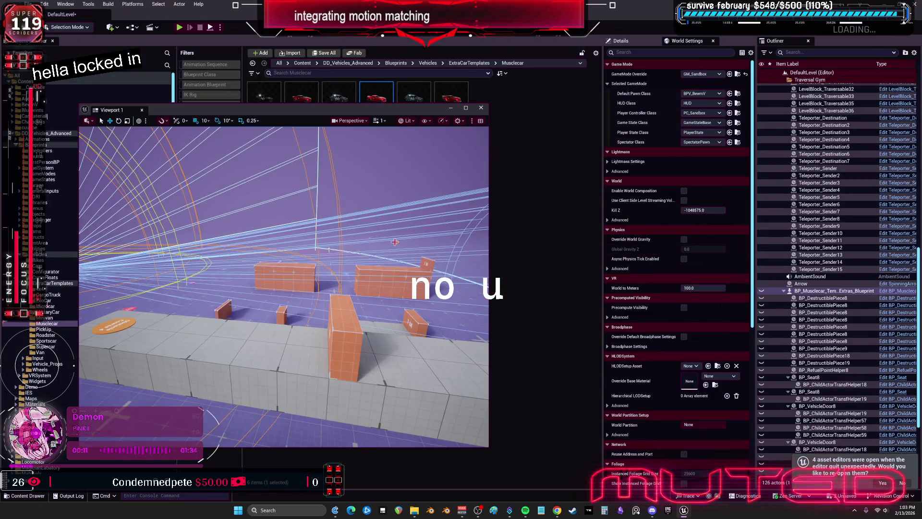
{"action": "left_click_drag", "start_coordinate": [449, 113], "coordinate": [505, 244]}
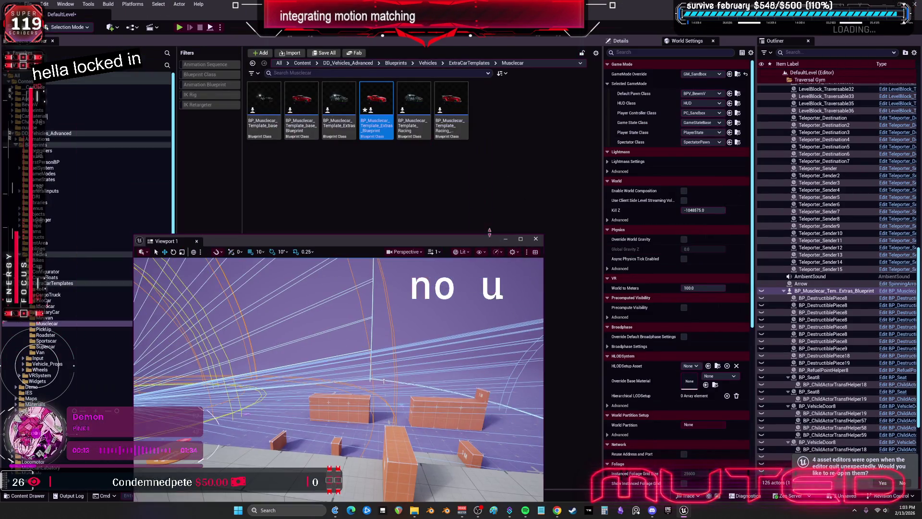
{"action": "right_click", "coordinate": [381, 103]}
Show the muscle car blueprint's references and pan through its material dependencies.
{"action": "left_click", "coordinate": [432, 284]}
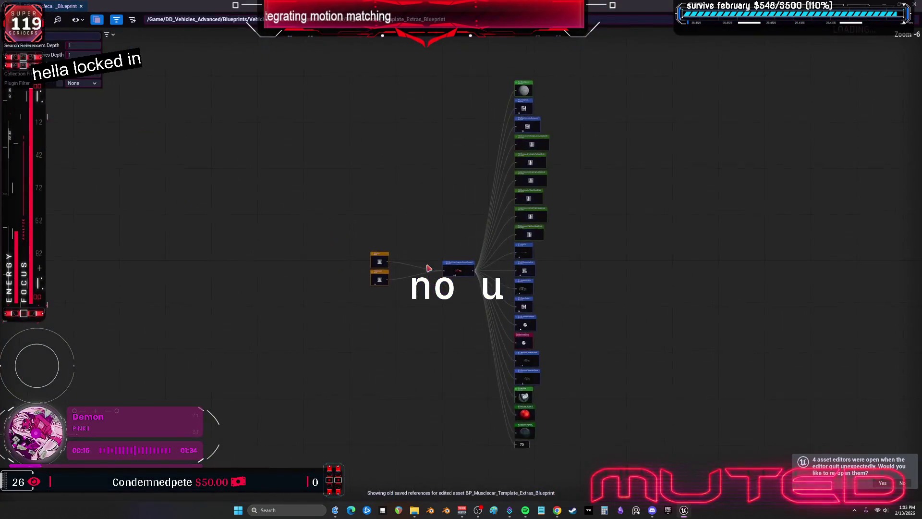
{"action": "left_click_drag", "start_coordinate": [624, 192], "coordinate": [518, 198]}
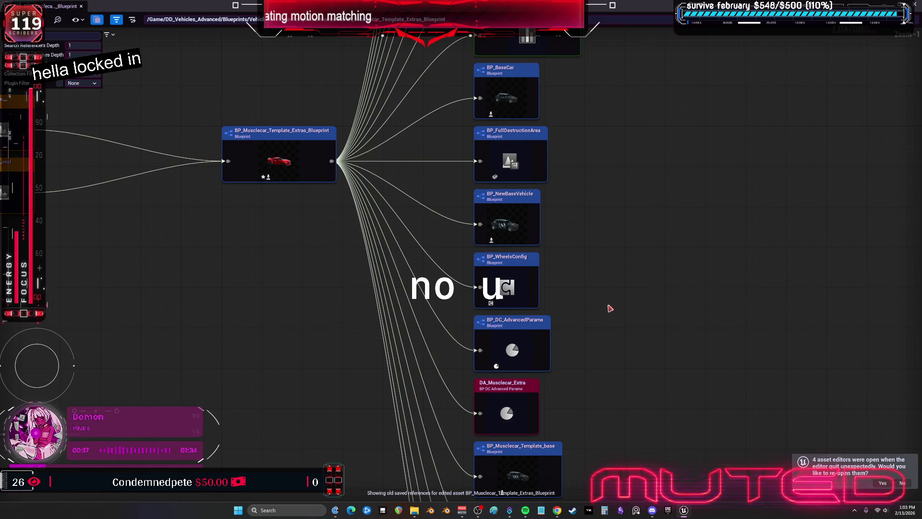
{"action": "left_click_drag", "start_coordinate": [610, 307], "coordinate": [582, 165]}
{"action": "left_click_drag", "start_coordinate": [591, 371], "coordinate": [565, 288]}
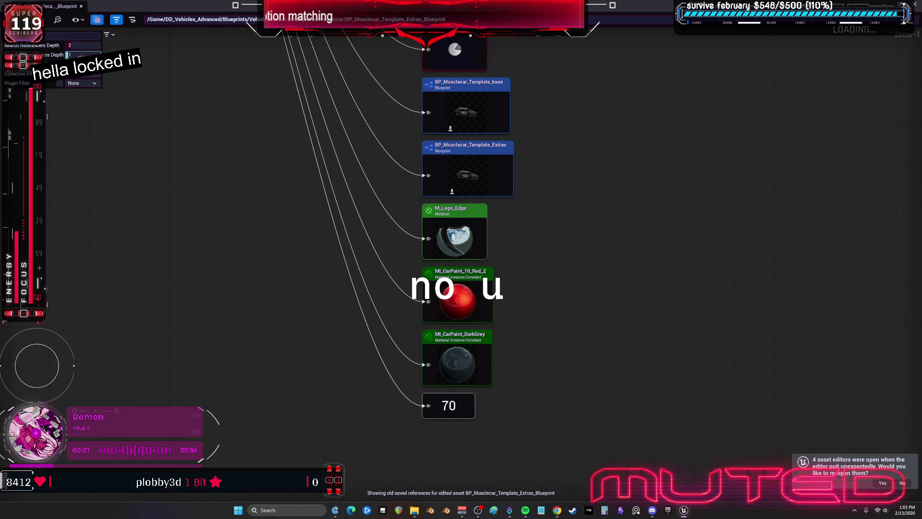
Set the reference search depth to 2 and bring BP_DC_AdvancedParams dependencies into view.
{"action": "type", "text": "2"}
{"action": "key", "text": "Return"}
{"action": "scroll", "coordinate": [605, 247], "scroll_direction": "down", "scroll_amount": 5}
{"action": "scroll", "coordinate": [510, 198], "scroll_direction": "up", "scroll_amount": 3}
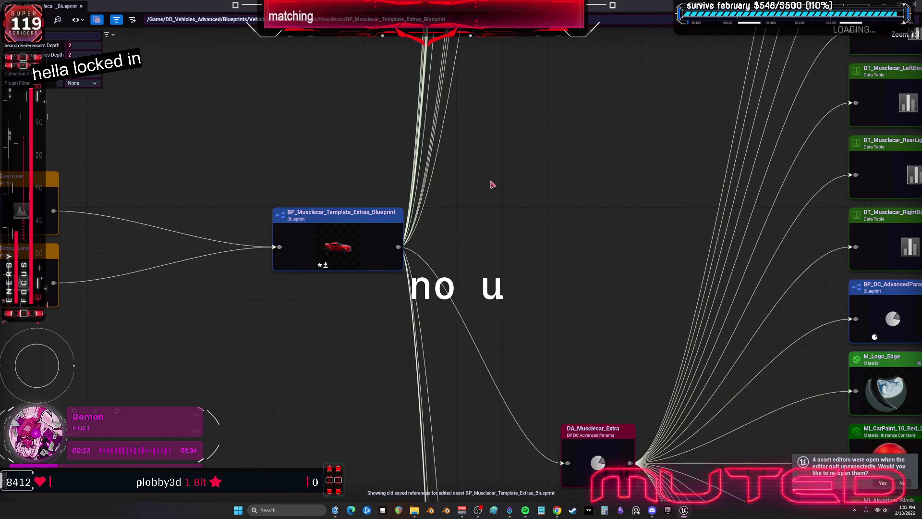
{"action": "left_click_drag", "start_coordinate": [510, 198], "coordinate": [467, 284]}
{"action": "scroll", "coordinate": [538, 237], "scroll_direction": "up", "scroll_amount": 4}
{"action": "scroll", "coordinate": [538, 237], "scroll_direction": "down", "scroll_amount": 2}
{"action": "scroll", "coordinate": [547, 151], "scroll_direction": "up", "scroll_amount": 2}
{"action": "scroll", "coordinate": [533, 142], "scroll_direction": "down", "scroll_amount": 2}
{"action": "scroll", "coordinate": [501, 195], "scroll_direction": "up", "scroll_amount": 2}
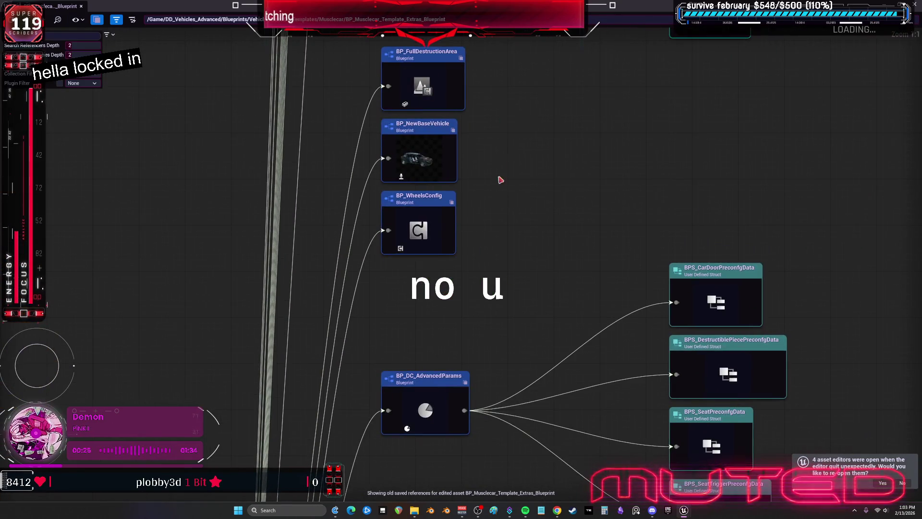
Center the graph on BP_WheelsConfig and open it for editing from its context menu.
{"action": "double_click", "coordinate": [428, 217]}
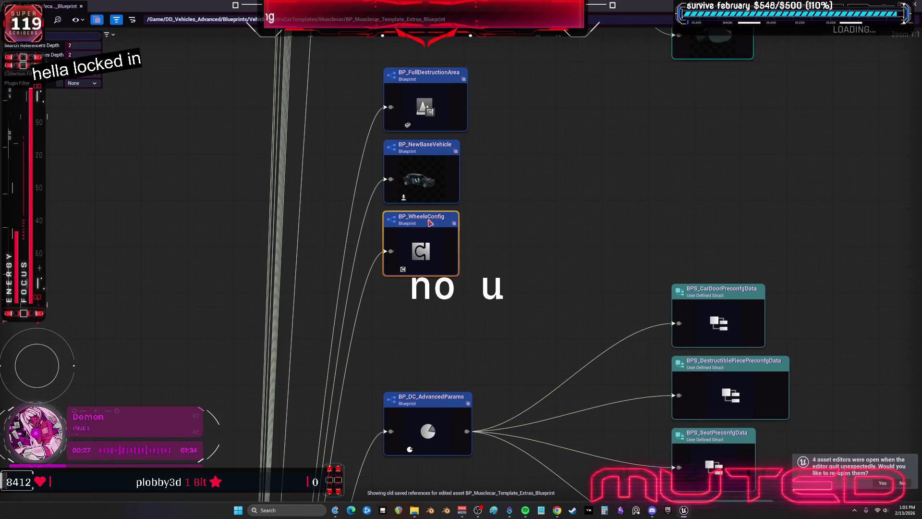
{"action": "right_click", "coordinate": [429, 221]}
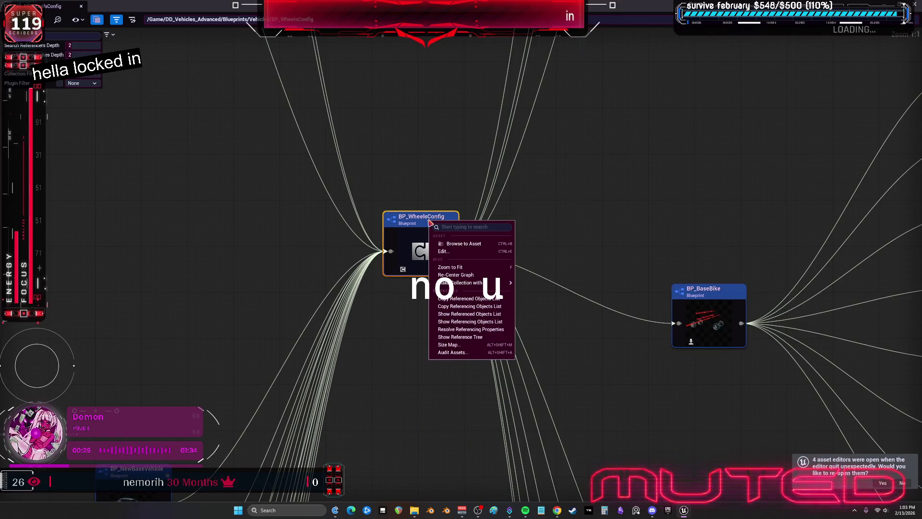
{"action": "left_click", "coordinate": [452, 251]}
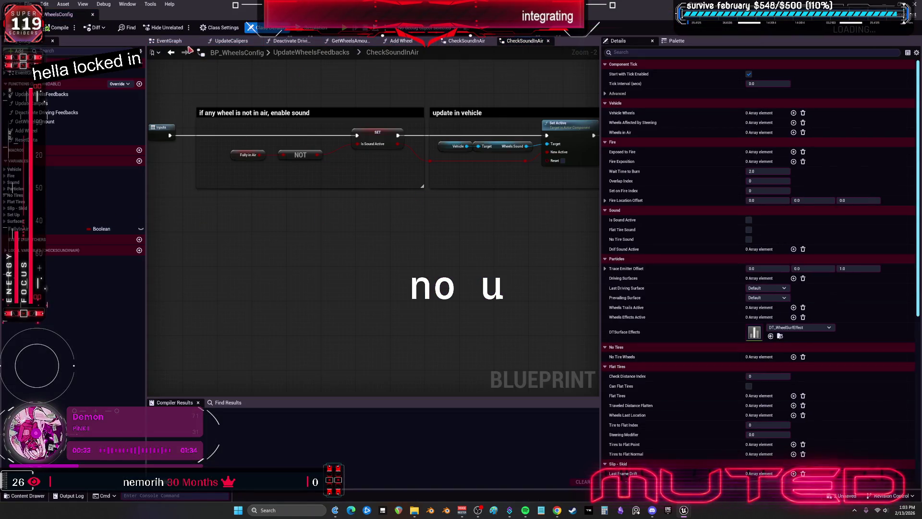
Widen the BP_WheelsConfig function graph area.
{"action": "left_click", "coordinate": [127, 5]}
{"action": "left_click", "coordinate": [379, 241]}
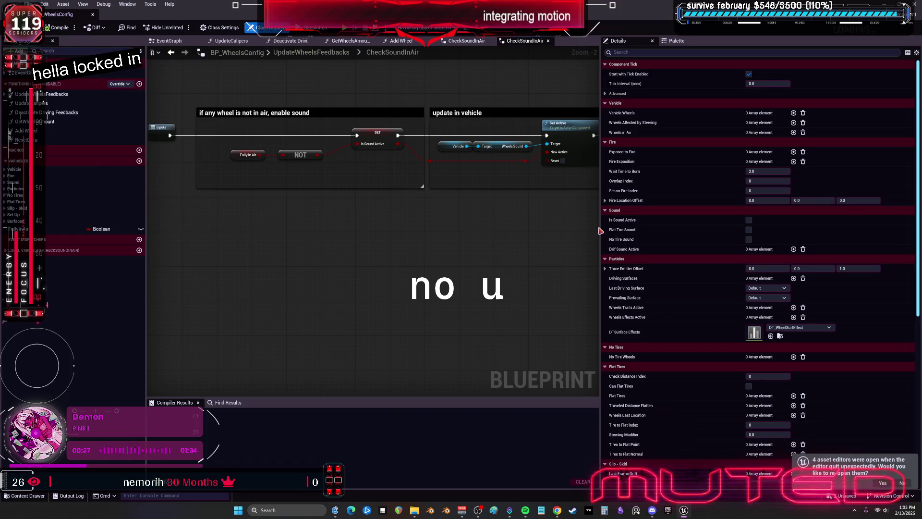
{"action": "left_click_drag", "start_coordinate": [604, 229], "coordinate": [726, 229]}
{"action": "scroll", "coordinate": [519, 200], "scroll_direction": "down", "scroll_amount": 2}
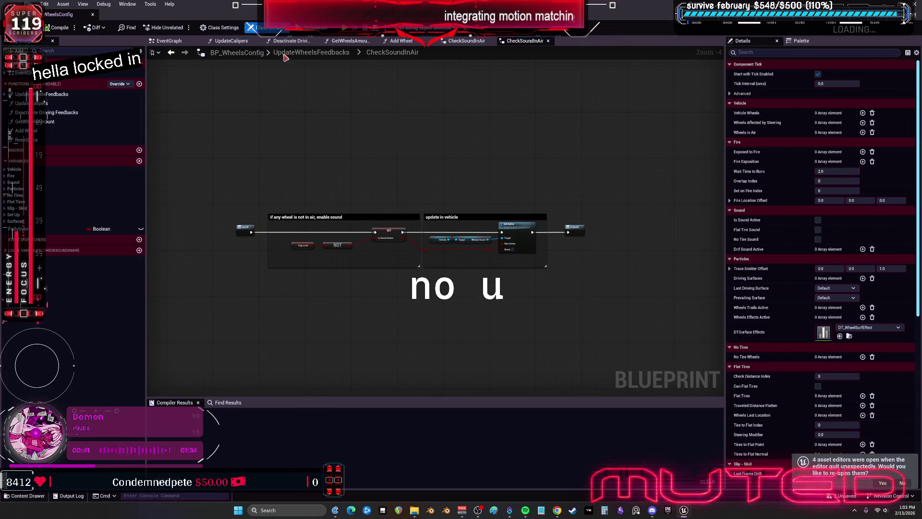
Browse the Add Wheel graph's Set Array Elem, Set World Location and entry nodes.
{"action": "left_click", "coordinate": [403, 42]}
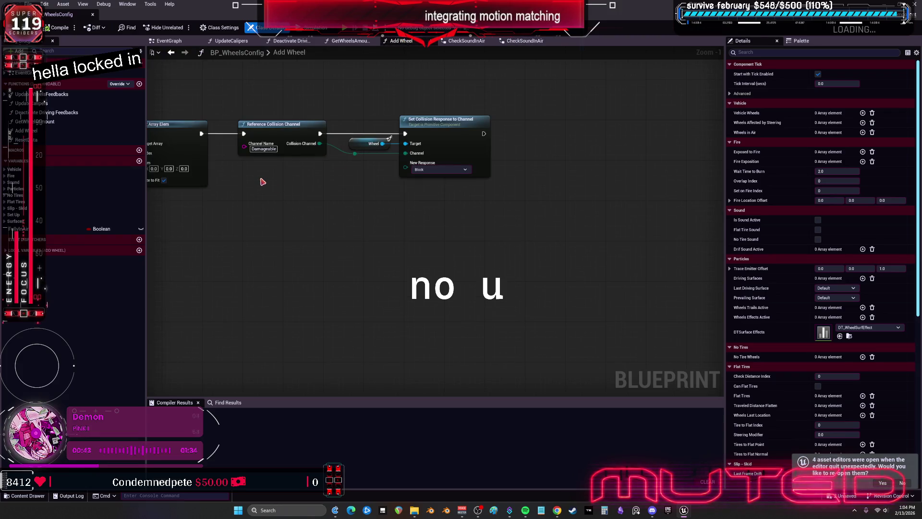
{"action": "left_click_drag", "start_coordinate": [261, 182], "coordinate": [482, 186]}
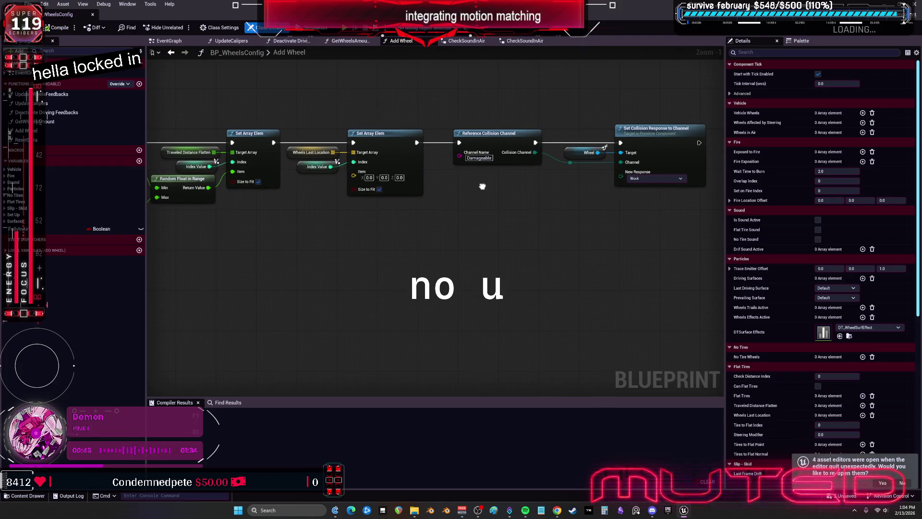
{"action": "left_click_drag", "start_coordinate": [291, 216], "coordinate": [617, 216]}
{"action": "scroll", "coordinate": [367, 222], "scroll_direction": "up", "scroll_amount": 1}
{"action": "left_click_drag", "start_coordinate": [297, 223], "coordinate": [469, 231]}
{"action": "left_click_drag", "start_coordinate": [288, 253], "coordinate": [469, 247]}
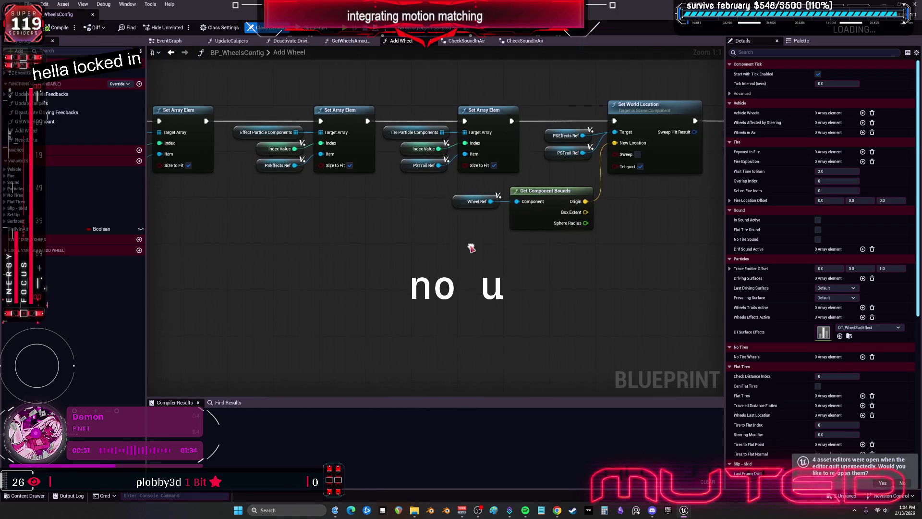
{"action": "mouse_move", "coordinate": [274, 232]}
{"action": "left_mouse_down"}
{"action": "mouse_move", "coordinate": [463, 242]}
{"action": "mouse_move", "coordinate": [352, 229]}
{"action": "mouse_move", "coordinate": [443, 229]}
{"action": "mouse_move", "coordinate": [246, 181]}
{"action": "left_mouse_up"}
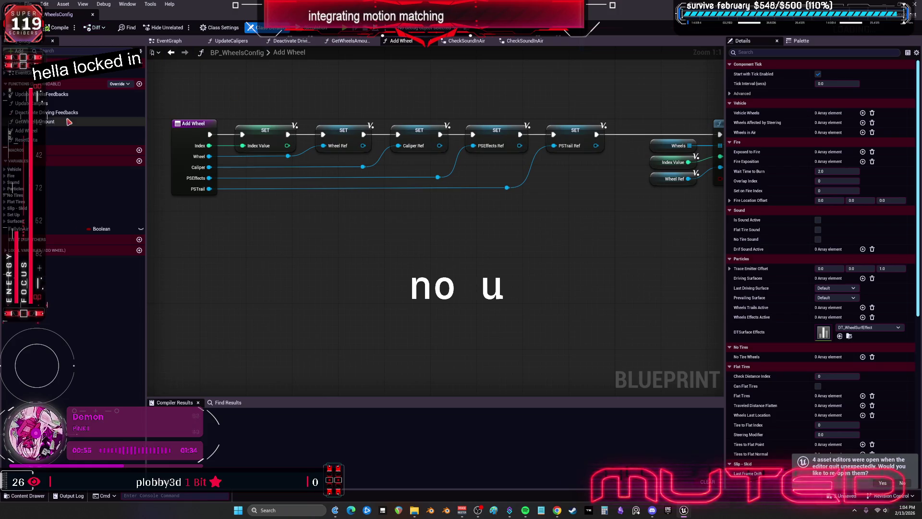
Show the Add Wheel function's inputs, then return to BP_WheelsConfig's reference graph.
{"action": "left_click", "coordinate": [35, 130]}
{"action": "left_click", "coordinate": [35, 131]}
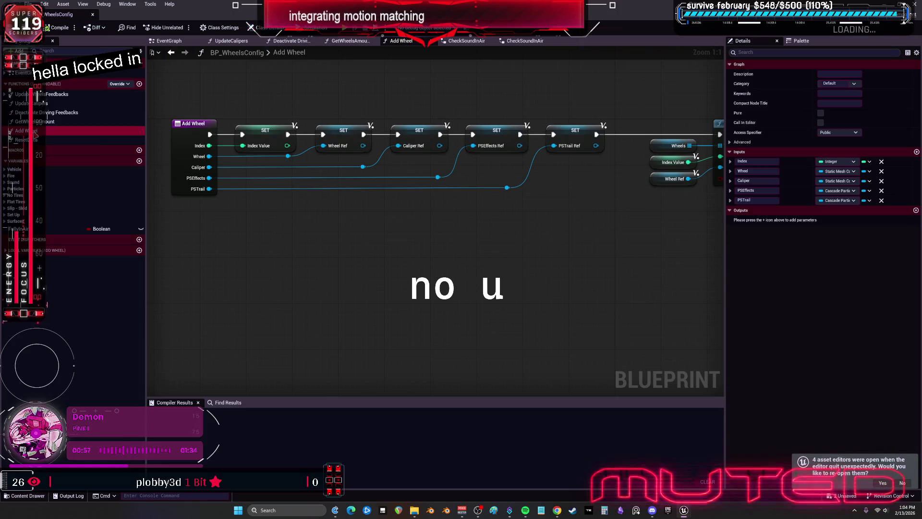
{"action": "key", "text": "alt+shift+r"}
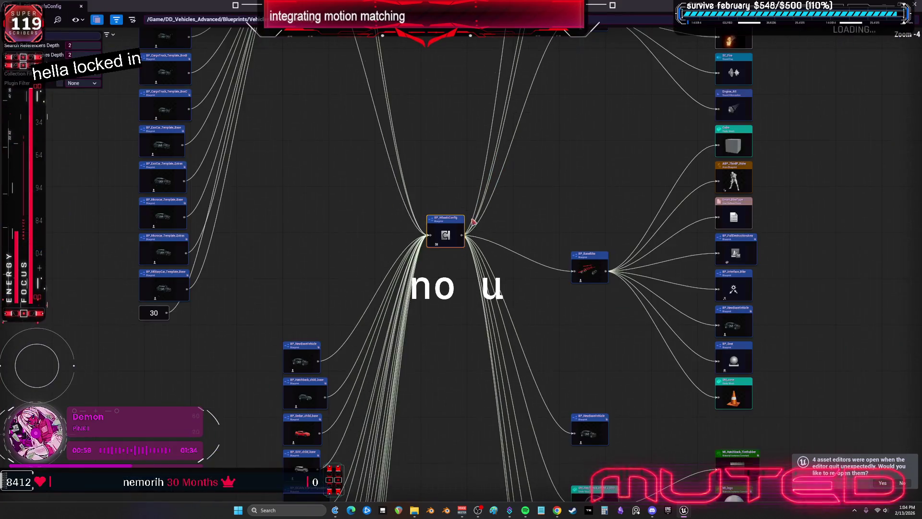
Explore BP_WheelsConfig's reference graph, selecting BP_BaseBike, then switch back to the main editor.
{"action": "mouse_move", "coordinate": [519, 318]}
{"action": "left_mouse_down"}
{"action": "mouse_move", "coordinate": [509, 209]}
{"action": "mouse_move", "coordinate": [712, 316]}
{"action": "left_mouse_up"}
{"action": "left_click", "coordinate": [374, 215]}
{"action": "left_click_drag", "start_coordinate": [312, 135], "coordinate": [534, 163]}
{"action": "scroll", "coordinate": [398, 152], "scroll_direction": "down", "scroll_amount": 4}
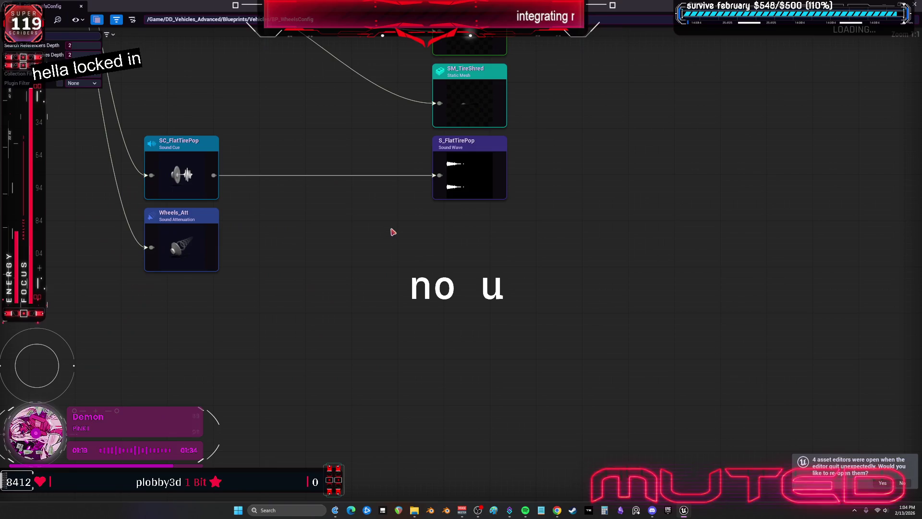
{"action": "scroll", "coordinate": [277, 149], "scroll_direction": "down", "scroll_amount": 1}
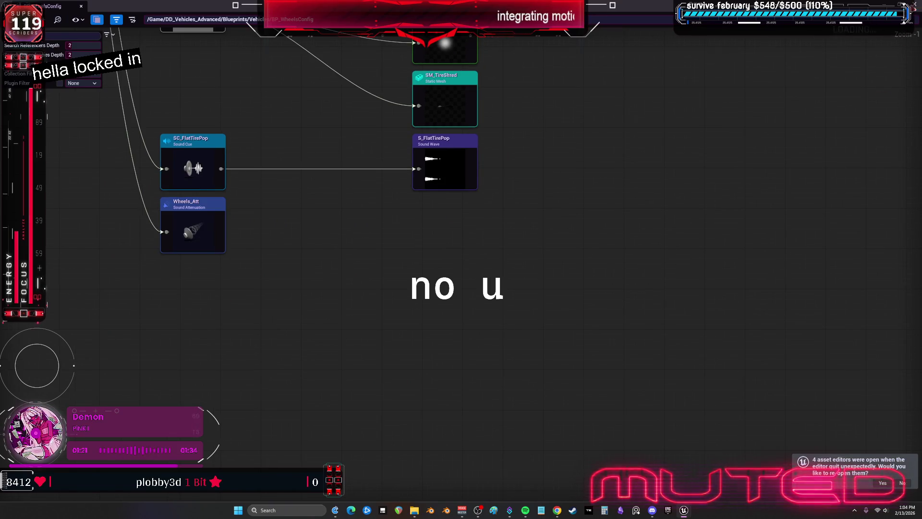
{"action": "key", "text": "alt+Tab"}
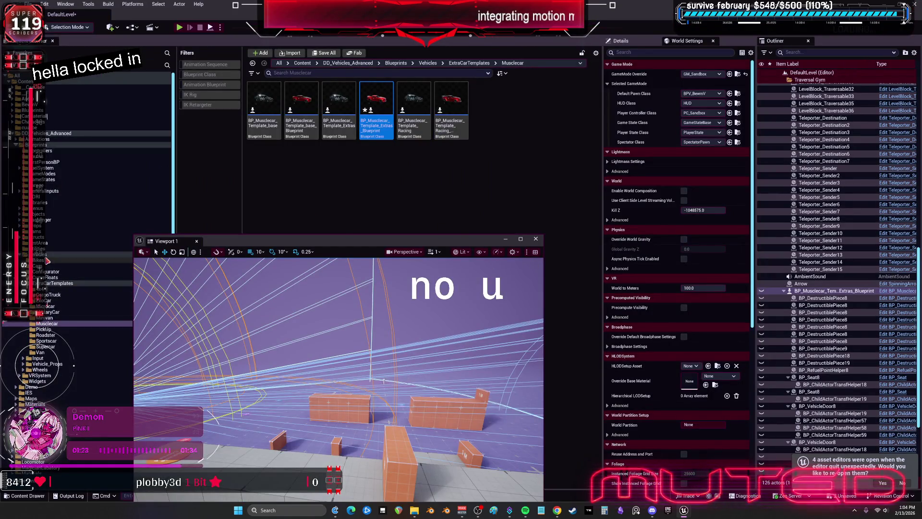
Search 'wheel' across the DD_Vehicles_Advanced folder under Vehicles.
{"action": "left_click", "coordinate": [41, 254]}
{"action": "left_click", "coordinate": [321, 64]}
{"action": "left_click", "coordinate": [295, 84]}
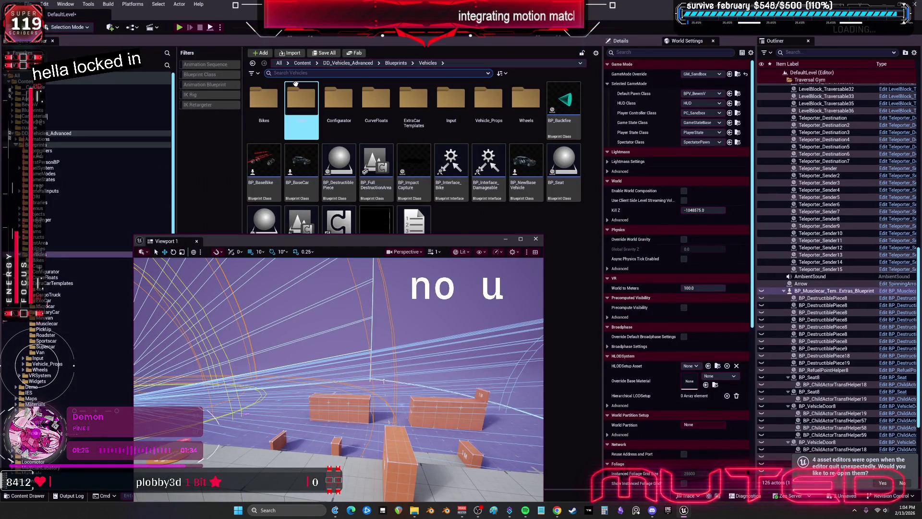
{"action": "type", "text": "wheel"}
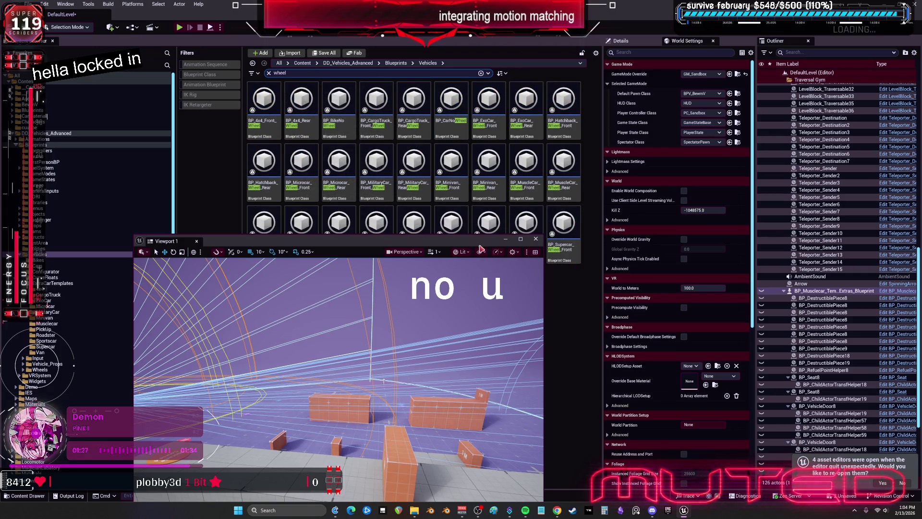
{"action": "left_click_drag", "start_coordinate": [480, 241], "coordinate": [533, 377]}
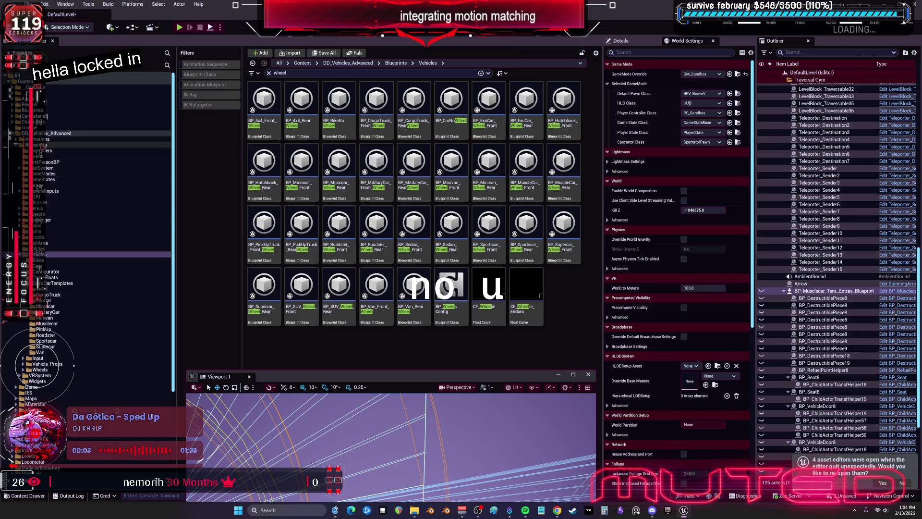
{"action": "left_click", "coordinate": [54, 133]}
{"action": "left_click", "coordinate": [494, 167]}
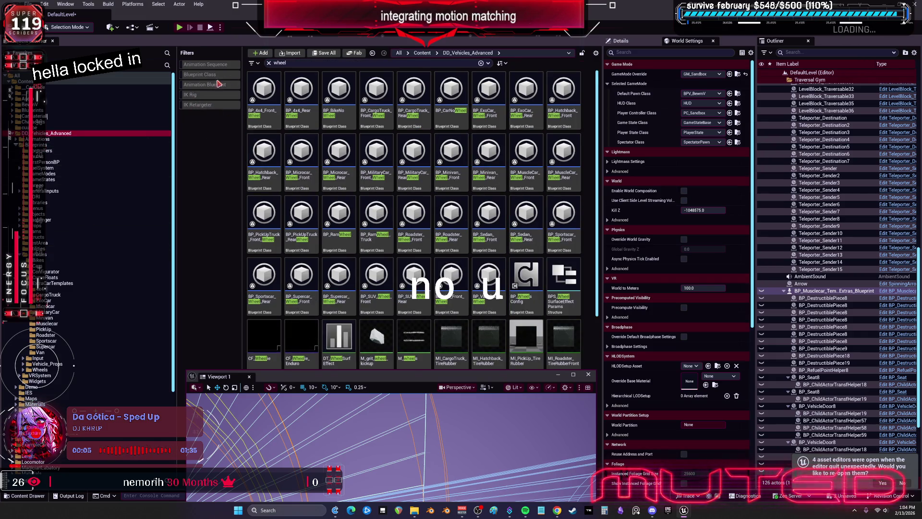
Filter results to Skeletal Mesh and Static Mesh, and open SM_Musclecar_RearWheel_Tuning_LOD0.
{"action": "left_click", "coordinate": [257, 63]}
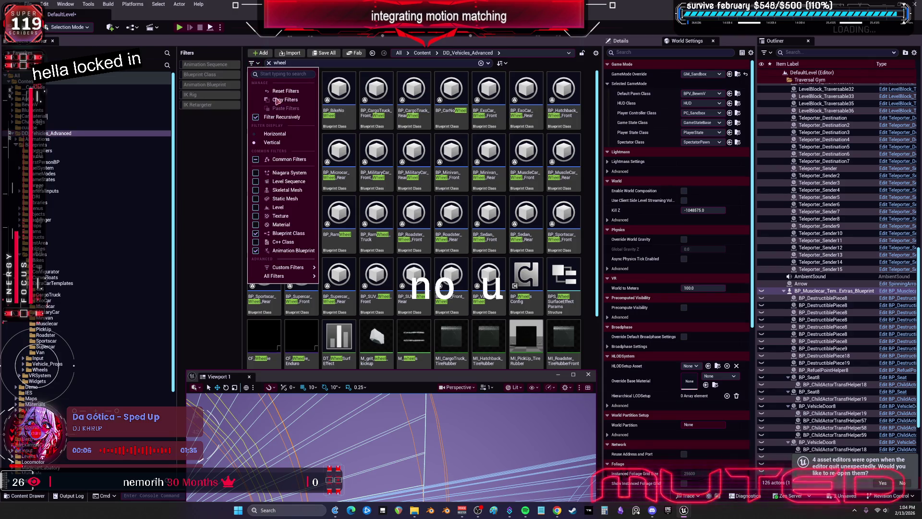
{"action": "left_click", "coordinate": [288, 190]}
{"action": "left_click", "coordinate": [260, 64]}
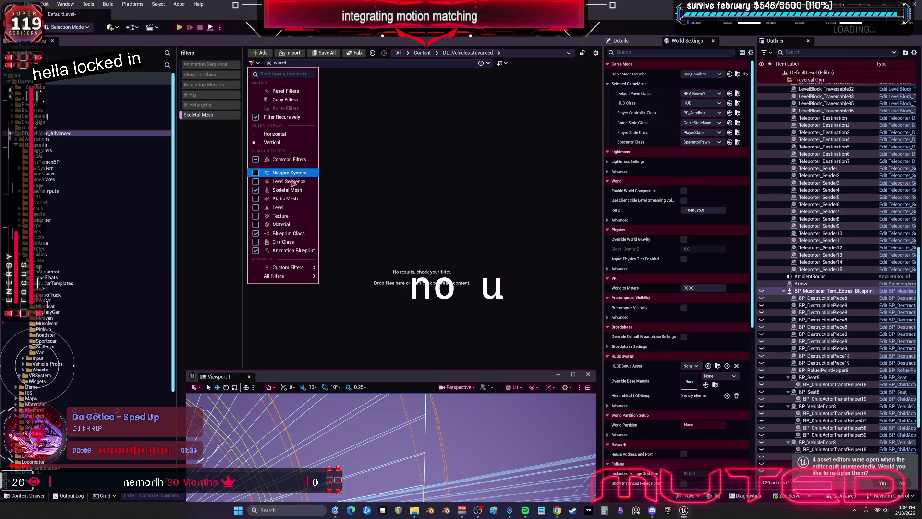
{"action": "left_click", "coordinate": [288, 197]}
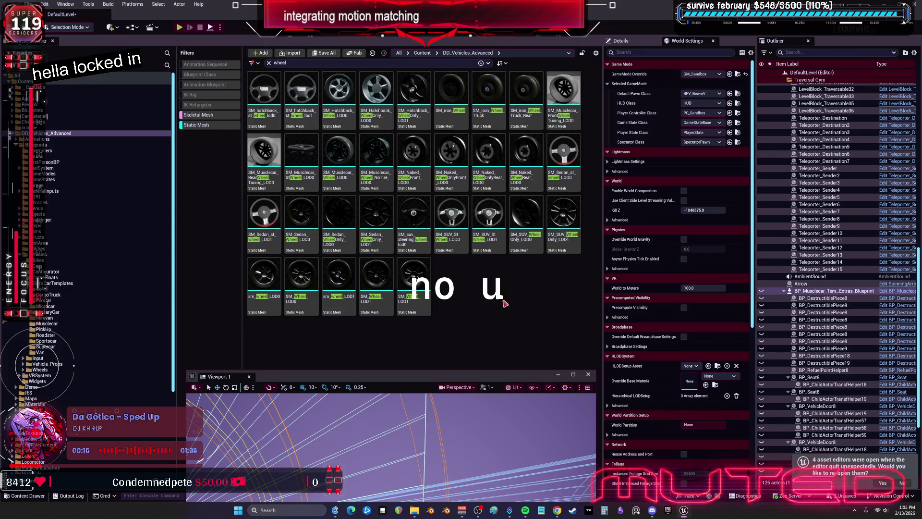
{"action": "double_click", "coordinate": [265, 153]}
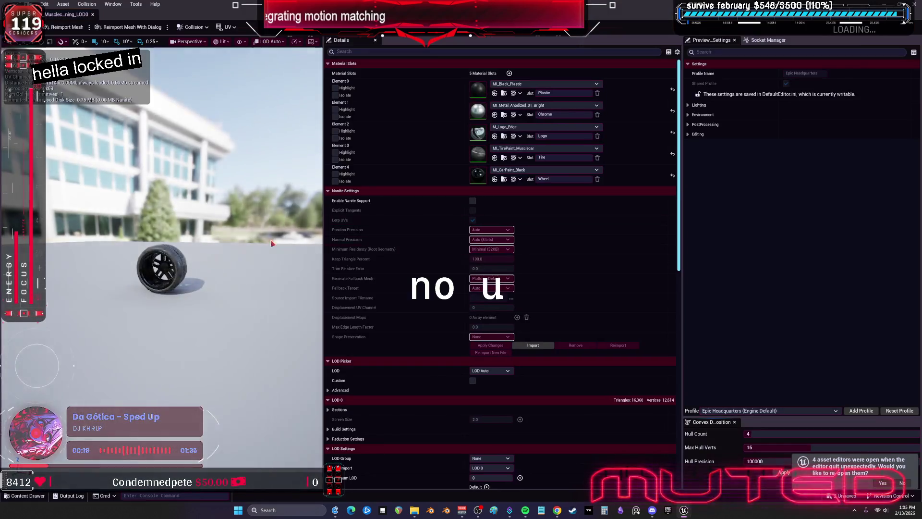
Orbit around the rear wheel mesh, expand its import Transform settings, and restore the editor window.
{"action": "mouse_move", "coordinate": [272, 244]}
{"action": "left_mouse_down"}
{"action": "mouse_move", "coordinate": [259, 192]}
{"action": "mouse_move", "coordinate": [279, 188]}
{"action": "mouse_move", "coordinate": [269, 178]}
{"action": "mouse_move", "coordinate": [216, 212]}
{"action": "mouse_move", "coordinate": [240, 216]}
{"action": "left_mouse_up"}
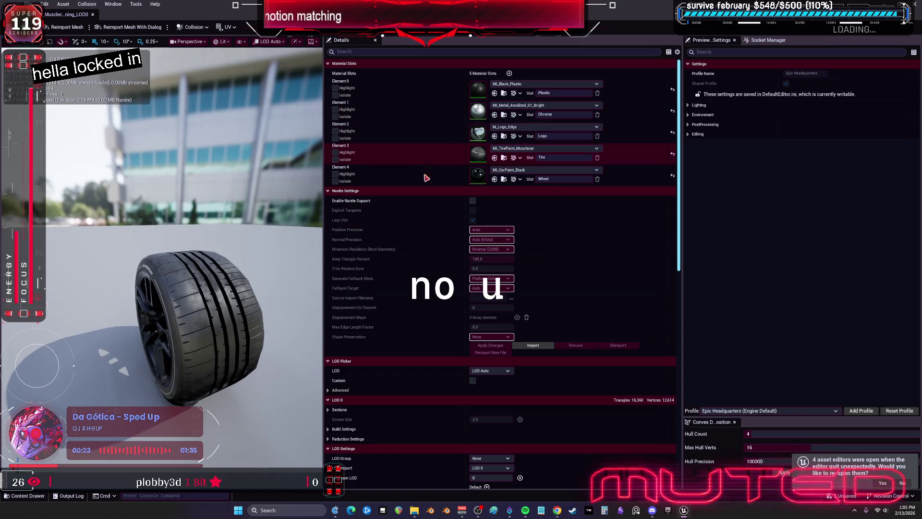
{"action": "scroll", "coordinate": [412, 261], "scroll_direction": "down", "scroll_amount": 10}
{"action": "scroll", "coordinate": [387, 310], "scroll_direction": "down", "scroll_amount": 6}
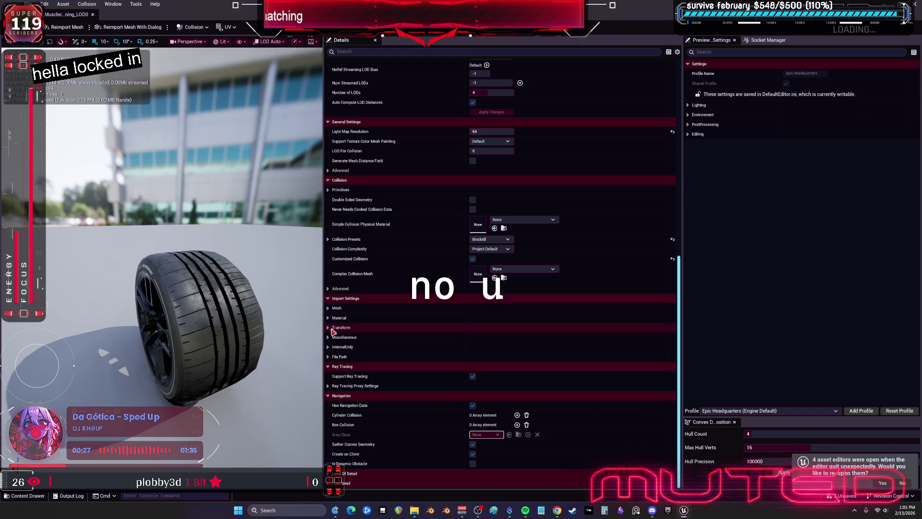
{"action": "left_click", "coordinate": [331, 329]}
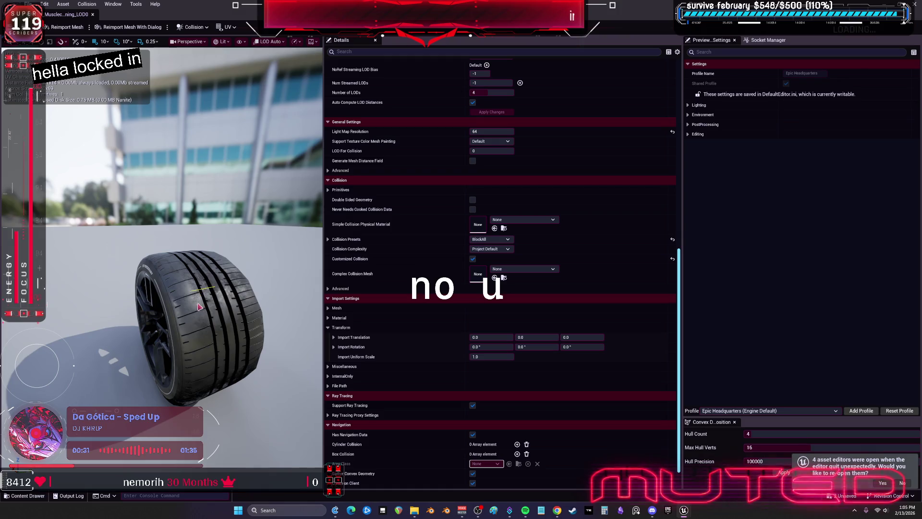
{"action": "double_click", "coordinate": [207, 4]}
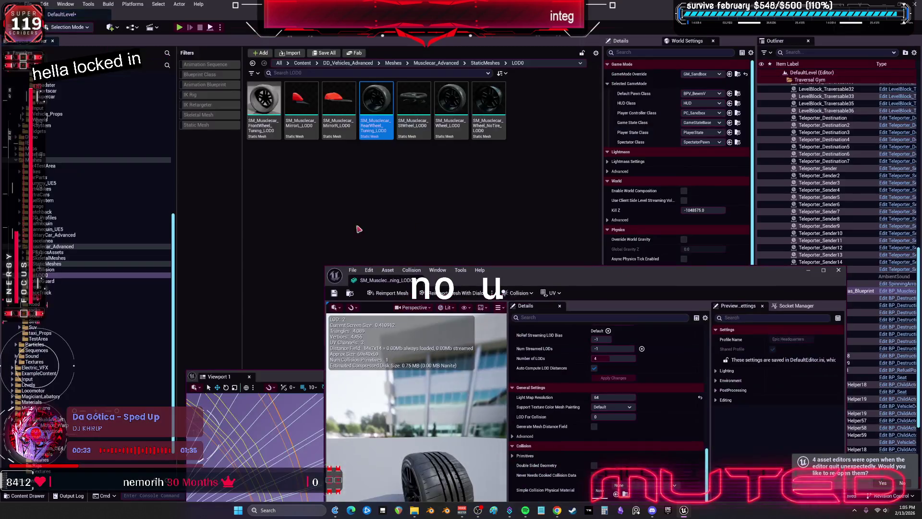